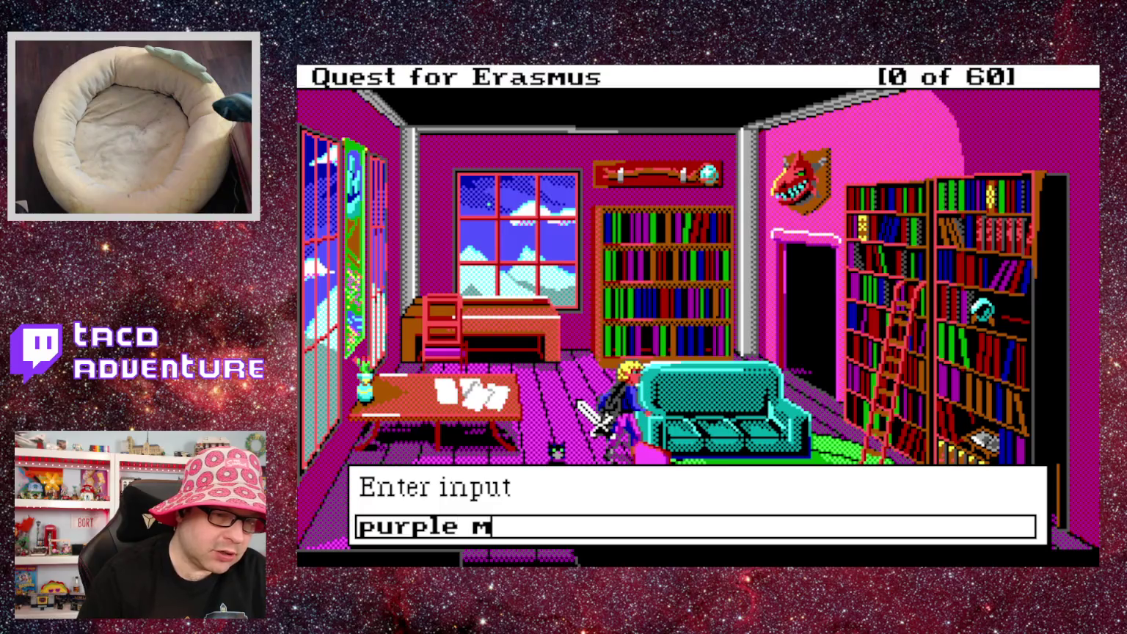
Finish typing 'purple monkey dishwasher' and submit it to the game.
type("onkey")
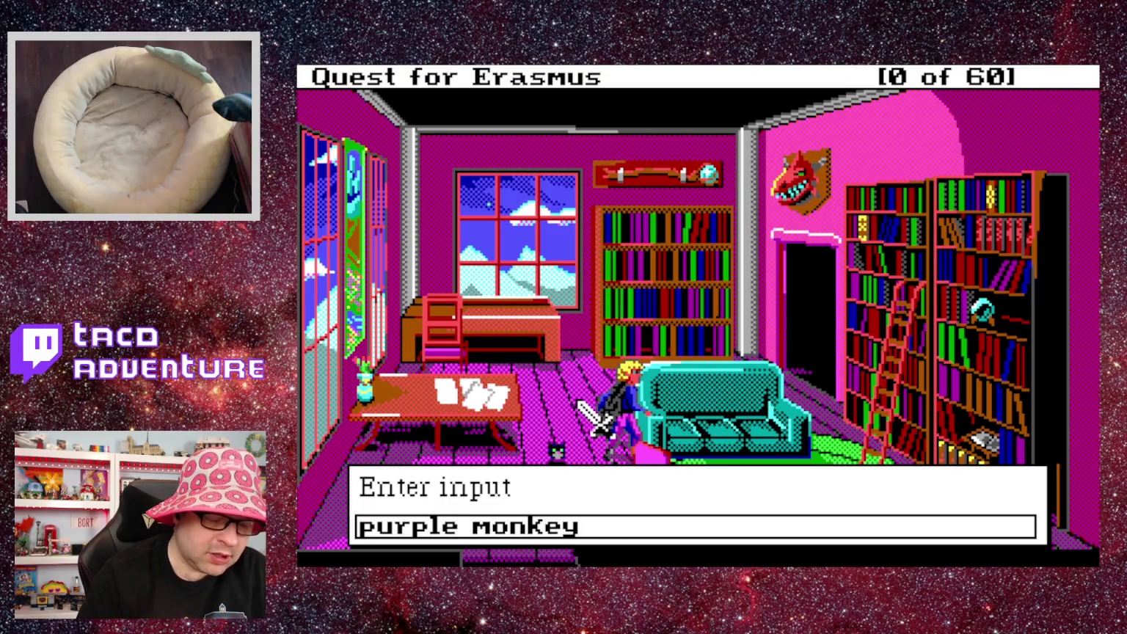
type(" dishwashe")
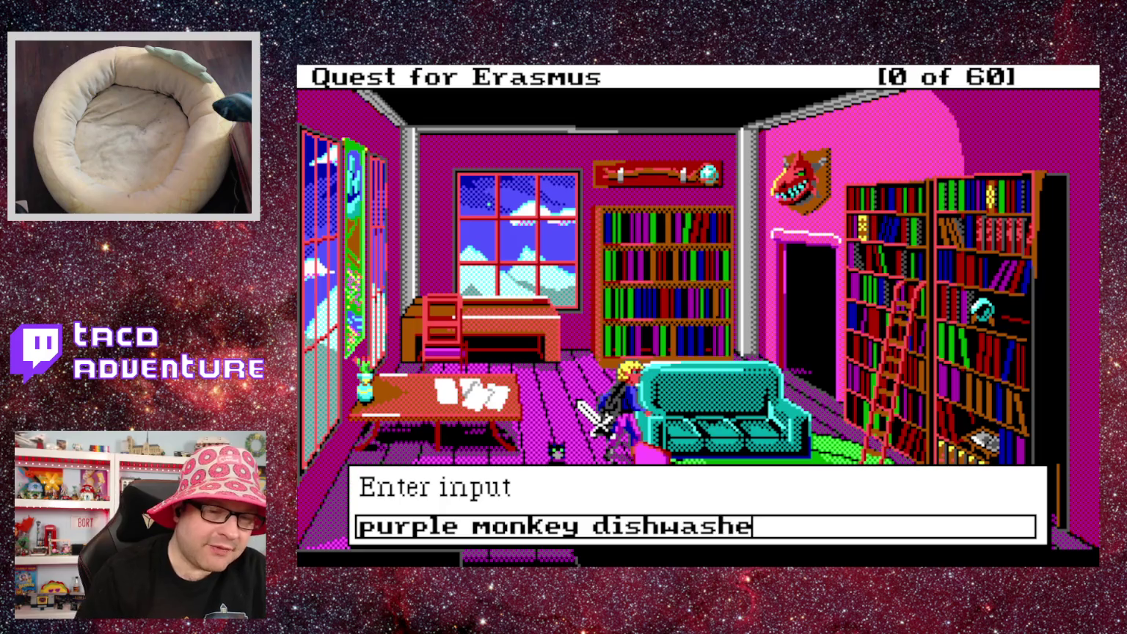
key("Return")
key("Return")
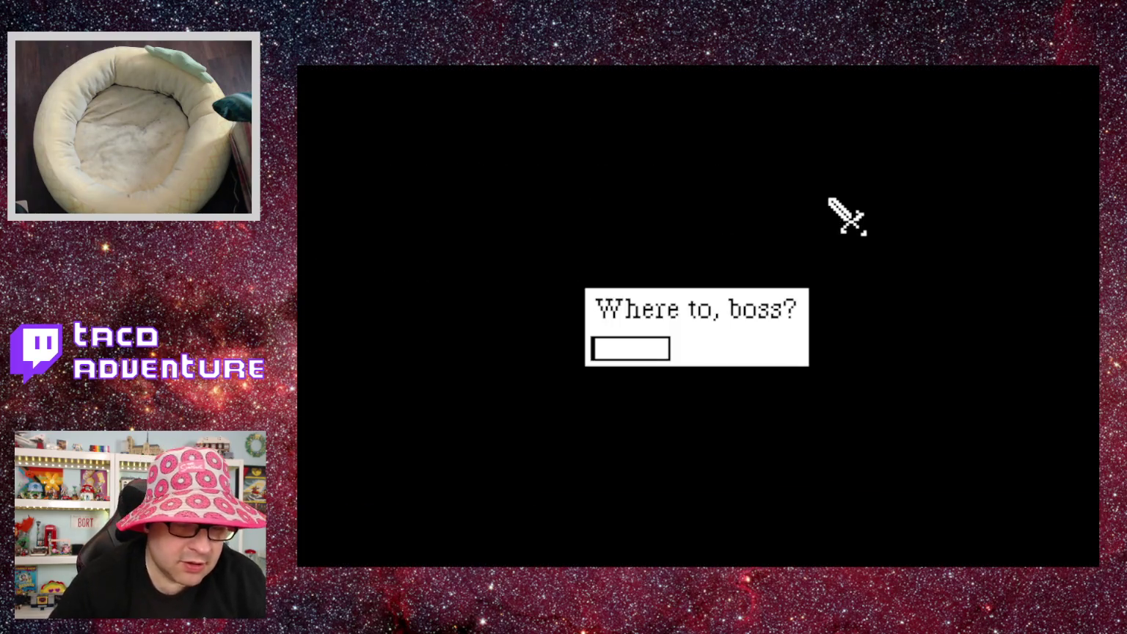
Warp to room 16, restart the game from the beginning, then warp to library room 108.
type("16")
key("Return")
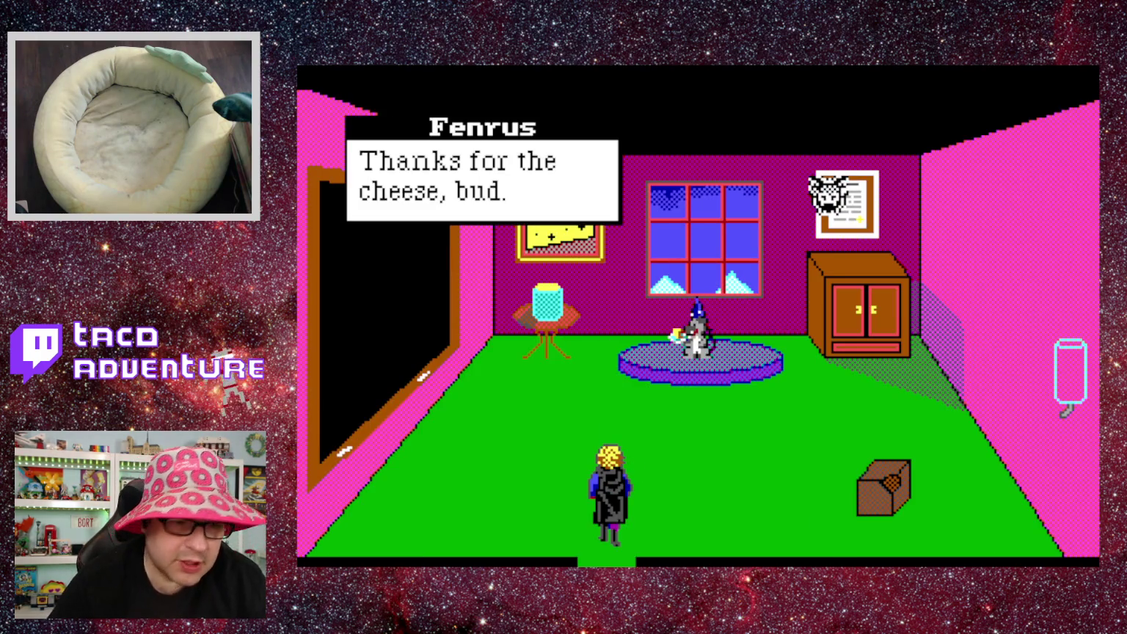
key("Escape")
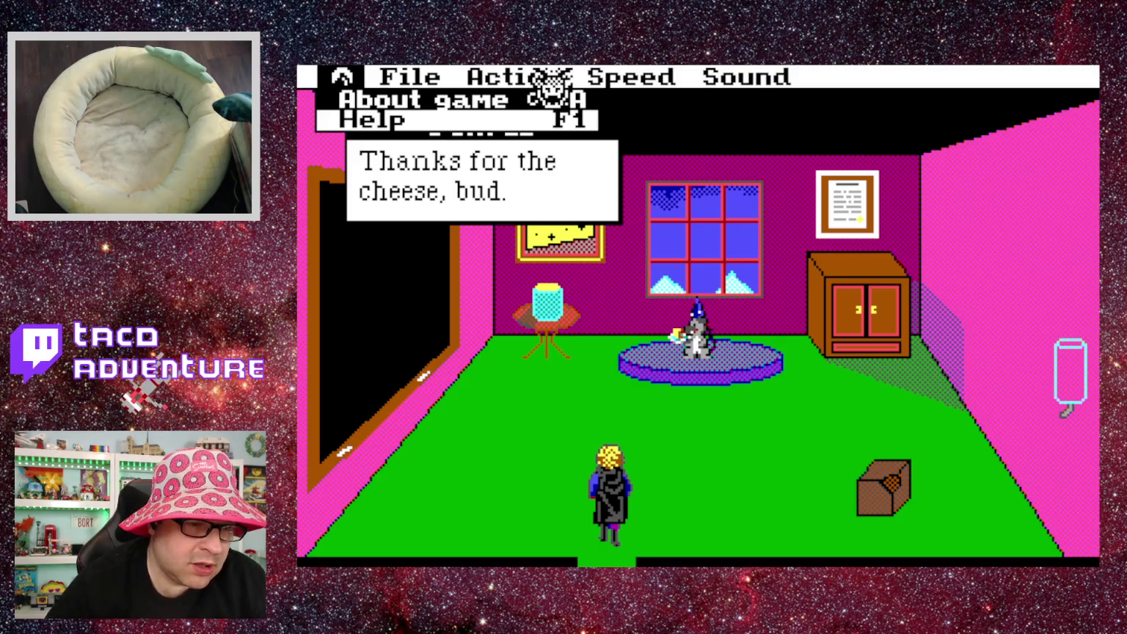
key("Right")
key("Down")
key("Down")
key("Return")
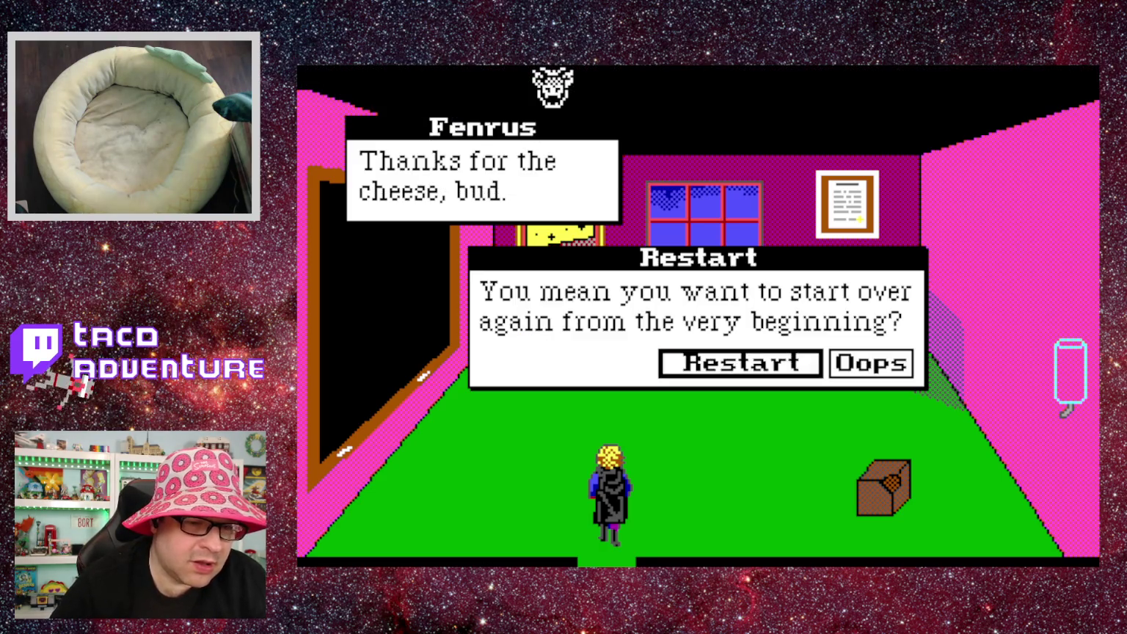
key("Return")
type("108")
key("Return")
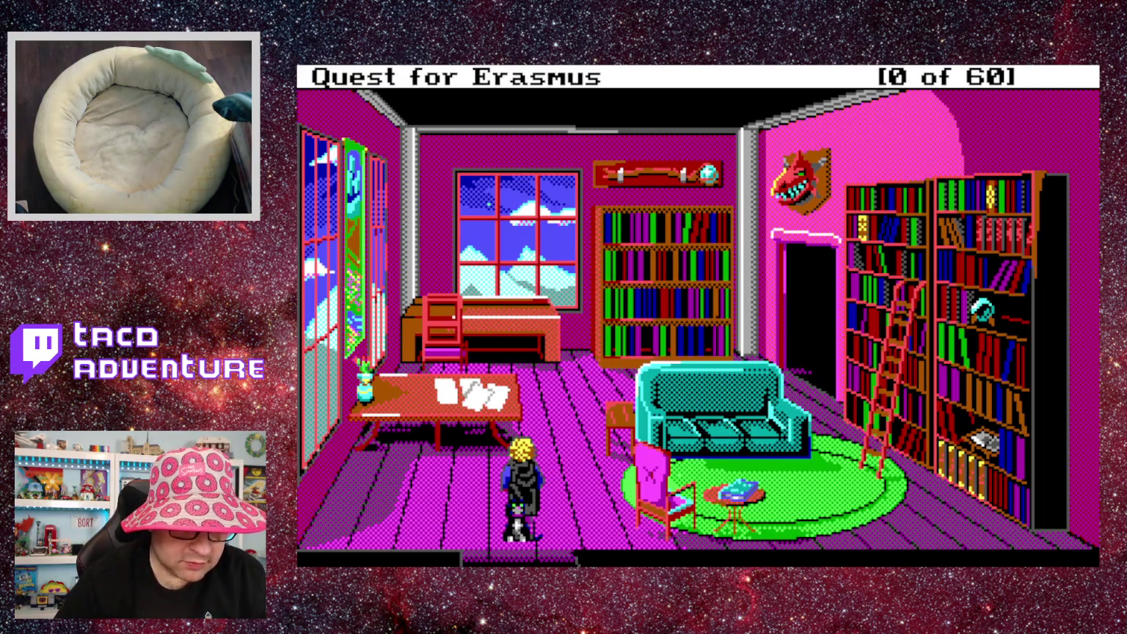
Submit 'at my wits beginning' and dismiss the game's reply.
type("at my wits begf")
key("BackSpace")
type("inning")
key("Return")
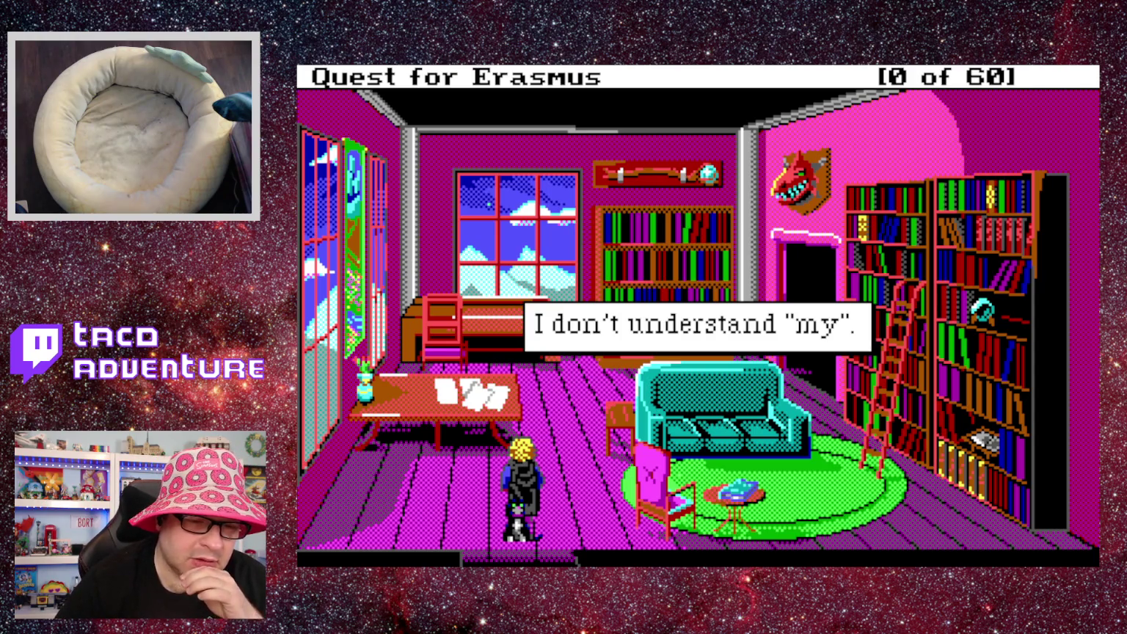
key("Return")
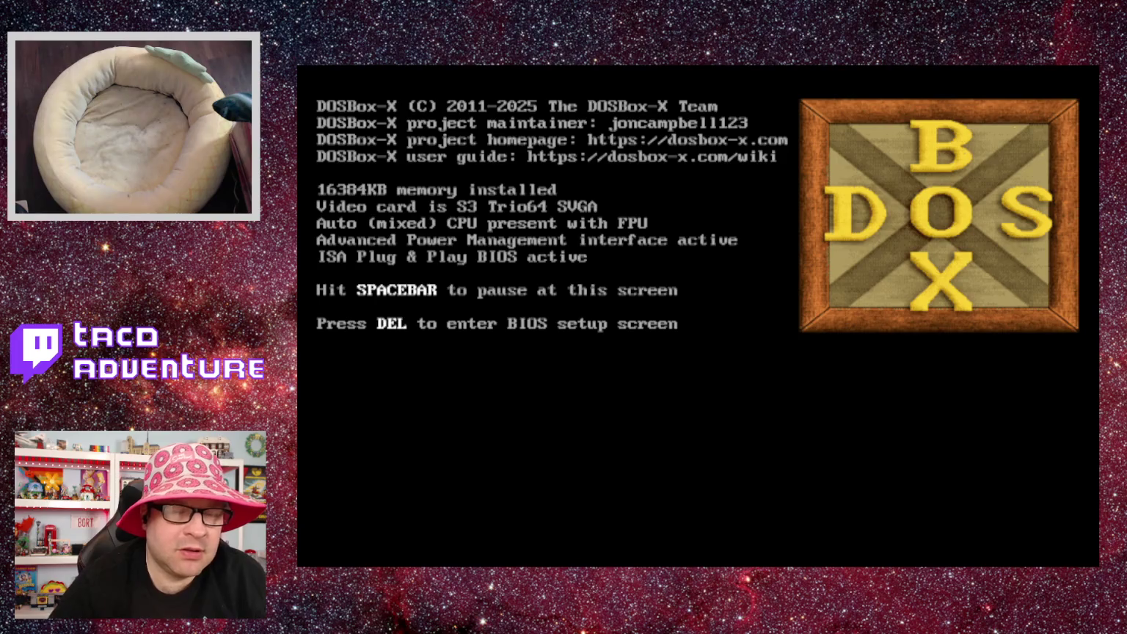
Warp to library room 108 and submit 'at my wits beginning', dismissing the not-a-proper-sentence reply.
type("108")
key("Return")
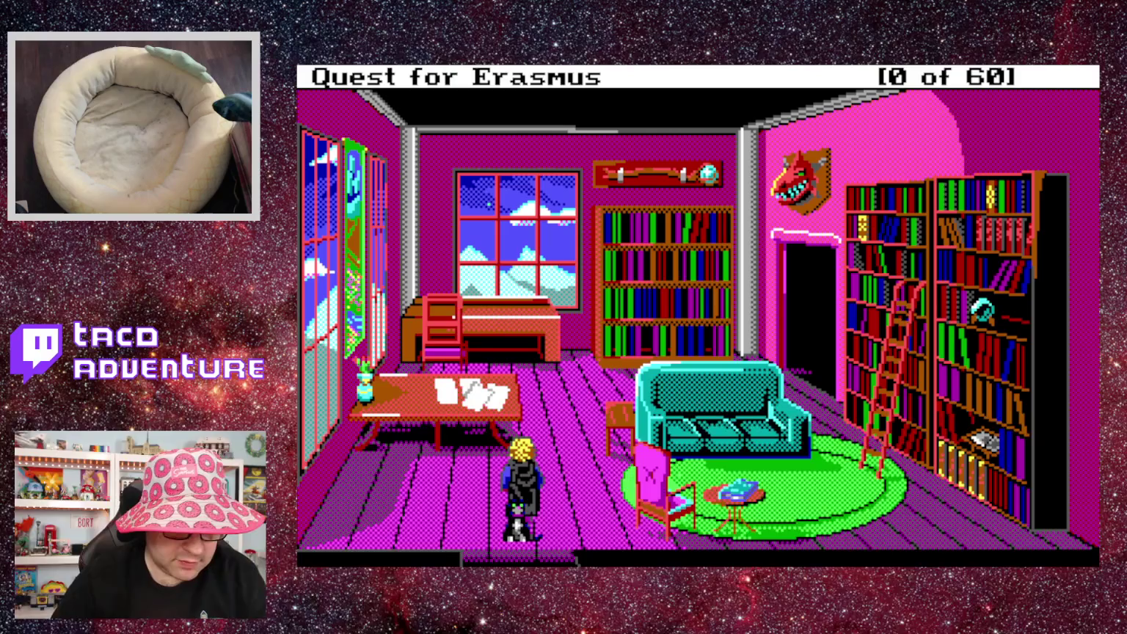
type("at my wits bei")
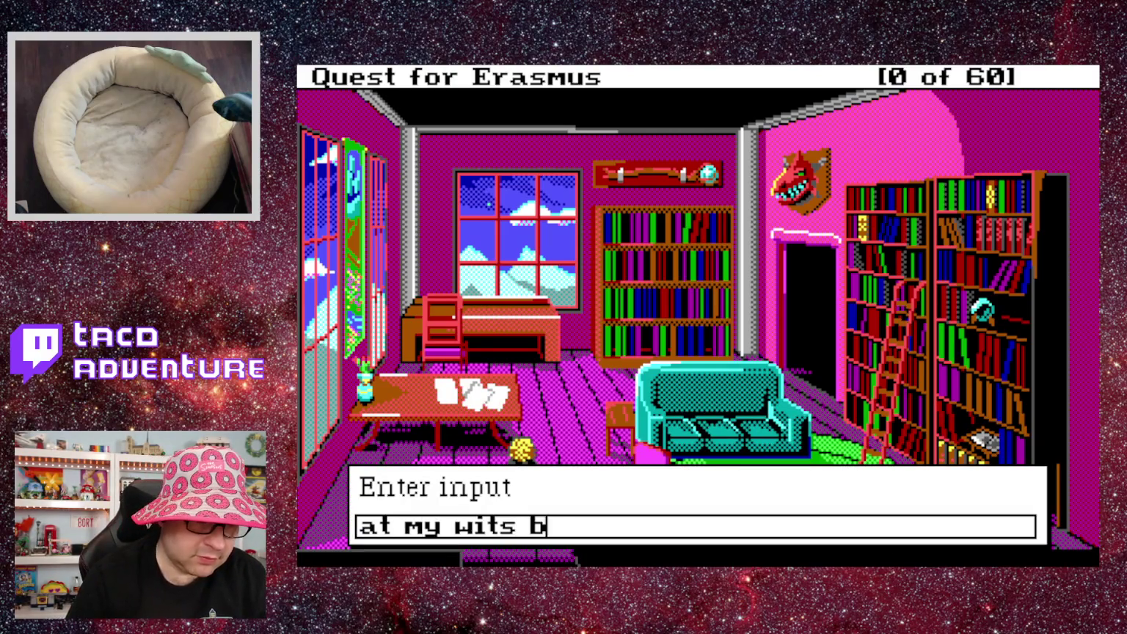
key("BackSpace")
type("gn")
key("BackSpace")
key("BackSpace")
type("inning")
key("Return")
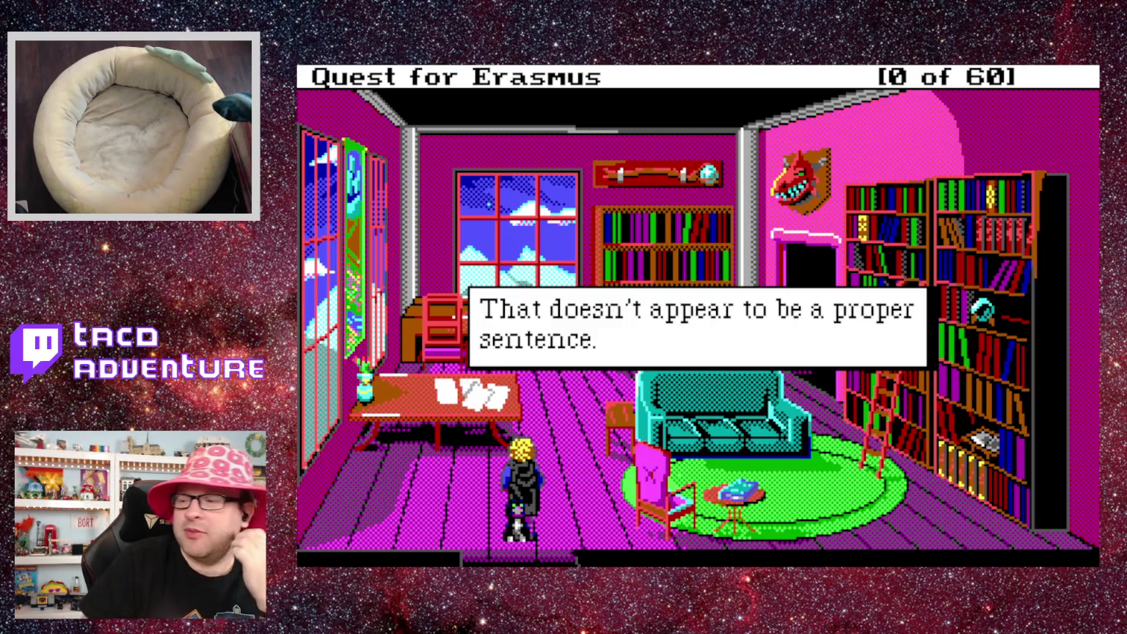
key("Return")
Submit 'cast open' and dismiss the 'spell has no effect' message.
type("cast open")
key("Return")
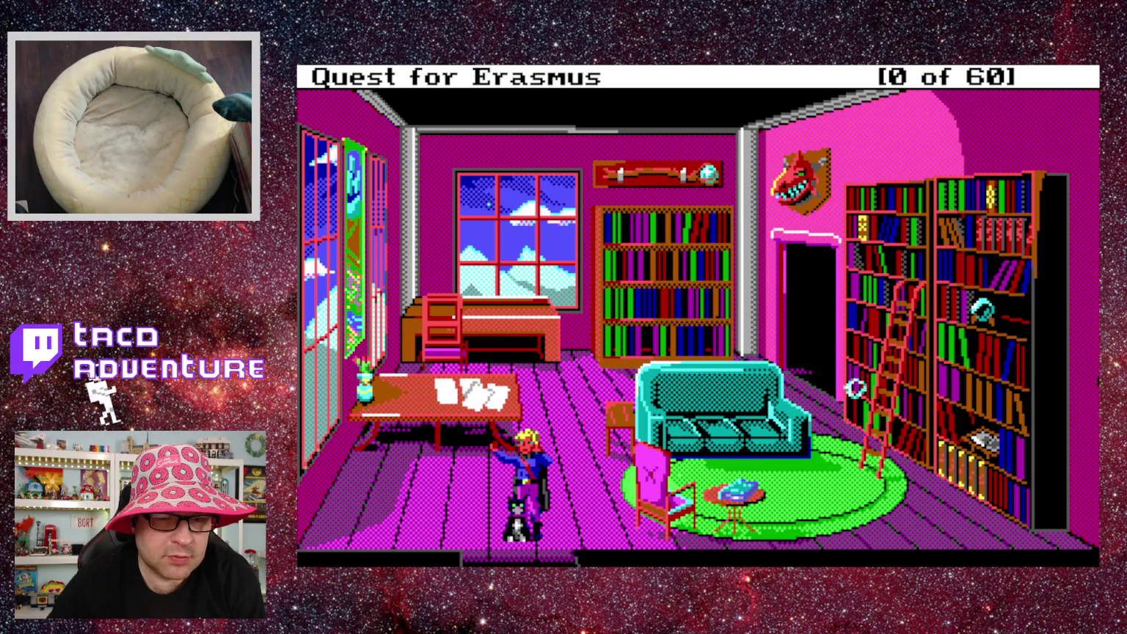
key("Return")
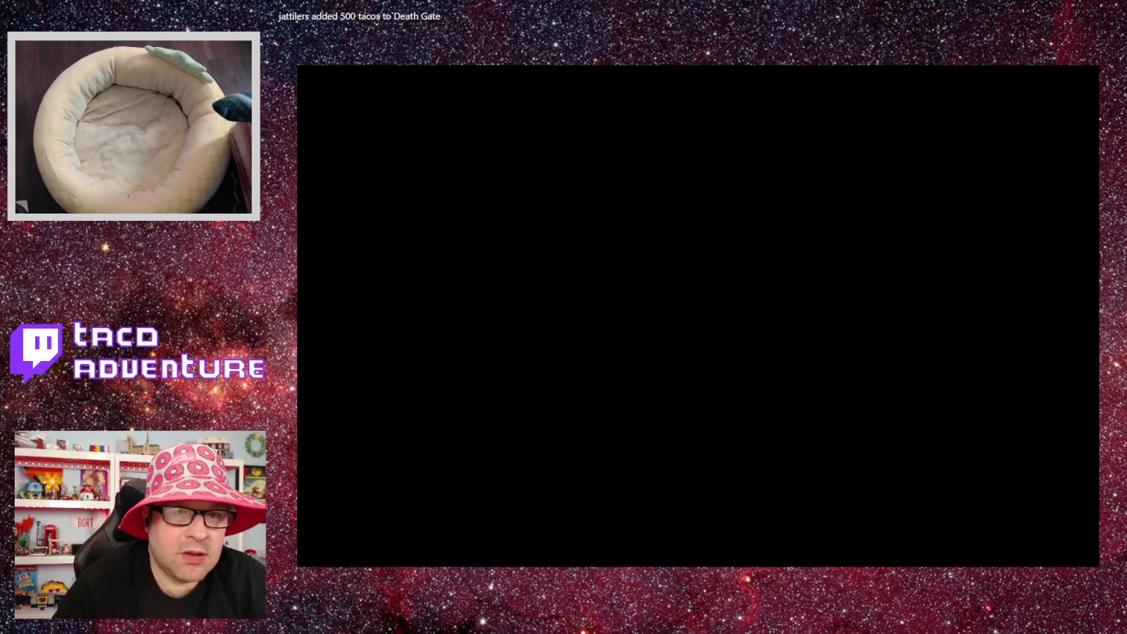
Warp to room 10 and submit 'purple monkey dishwasher'.
type("10")
key("Return")
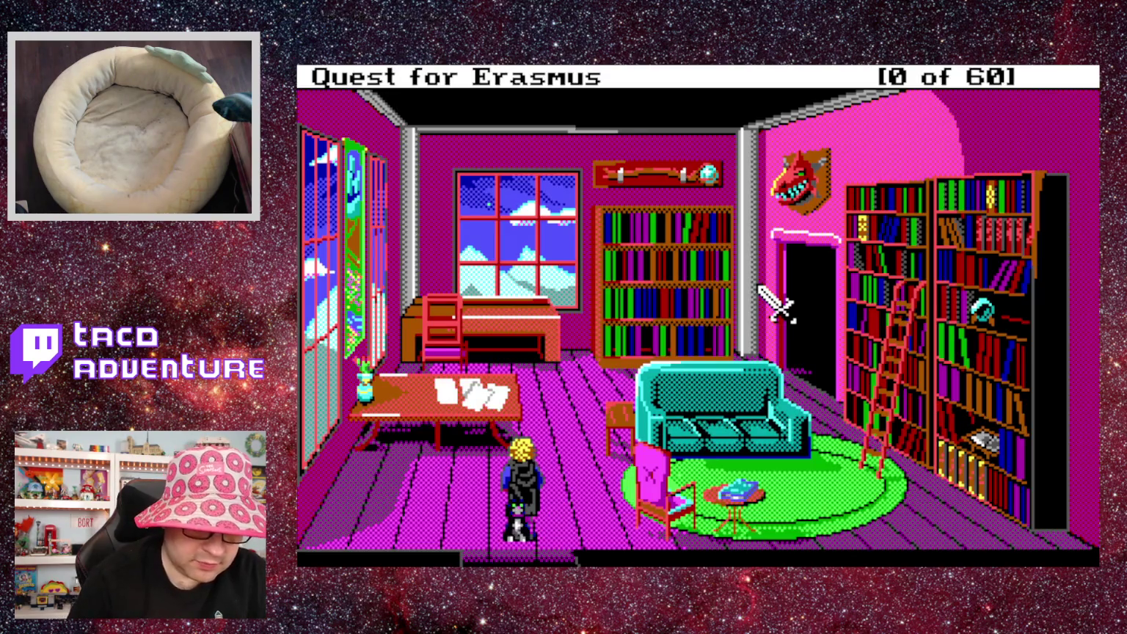
type("purple monkey")
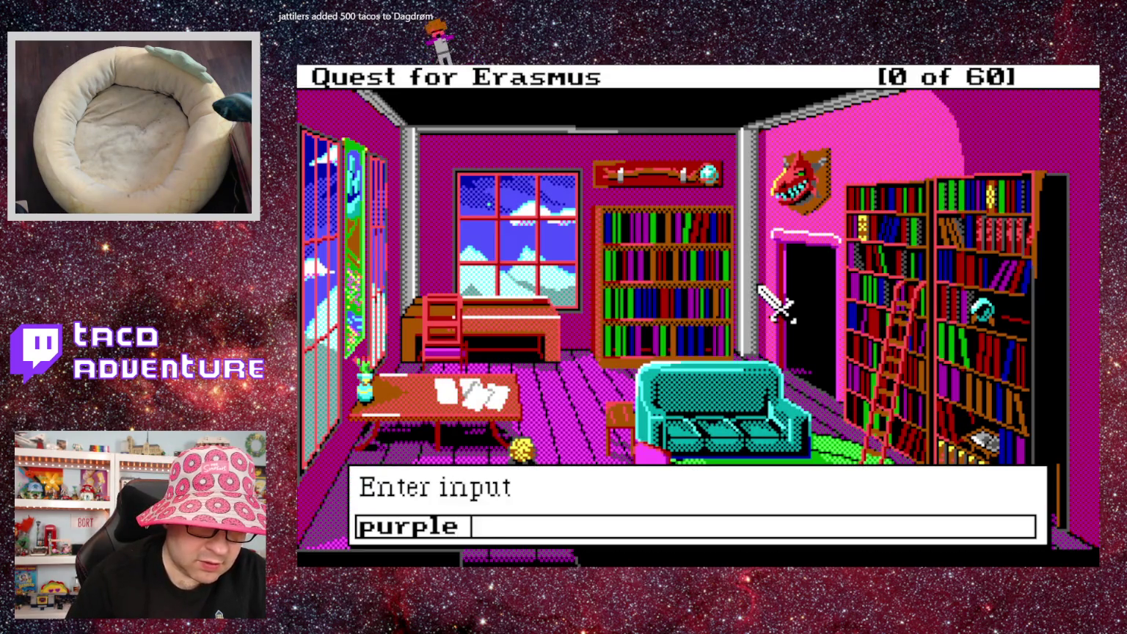
type(" dis")
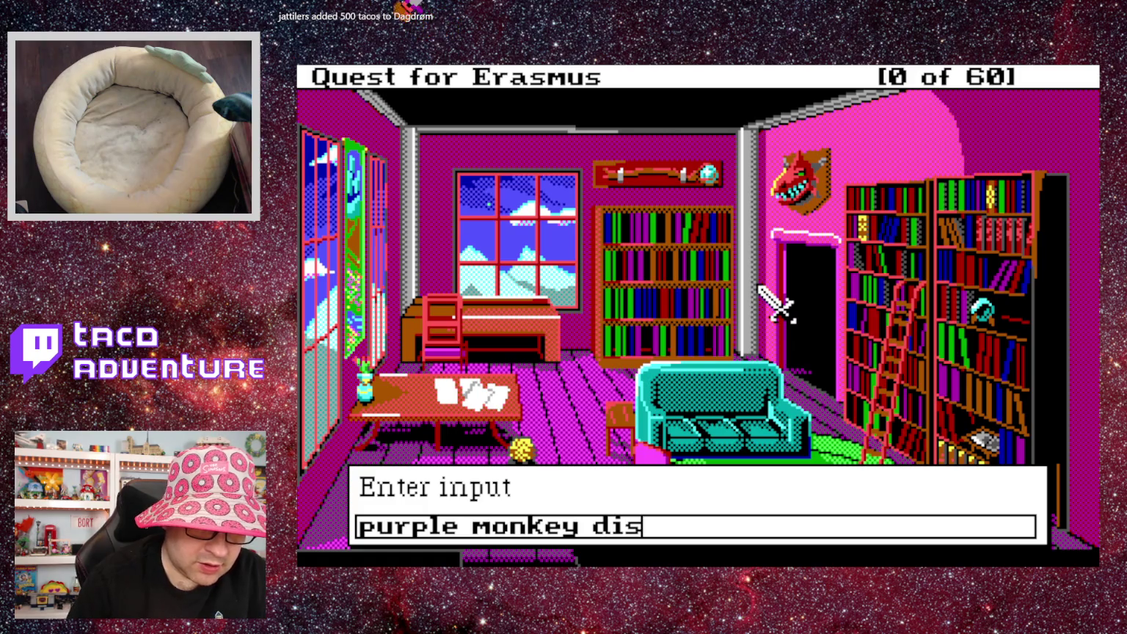
type("hwasher")
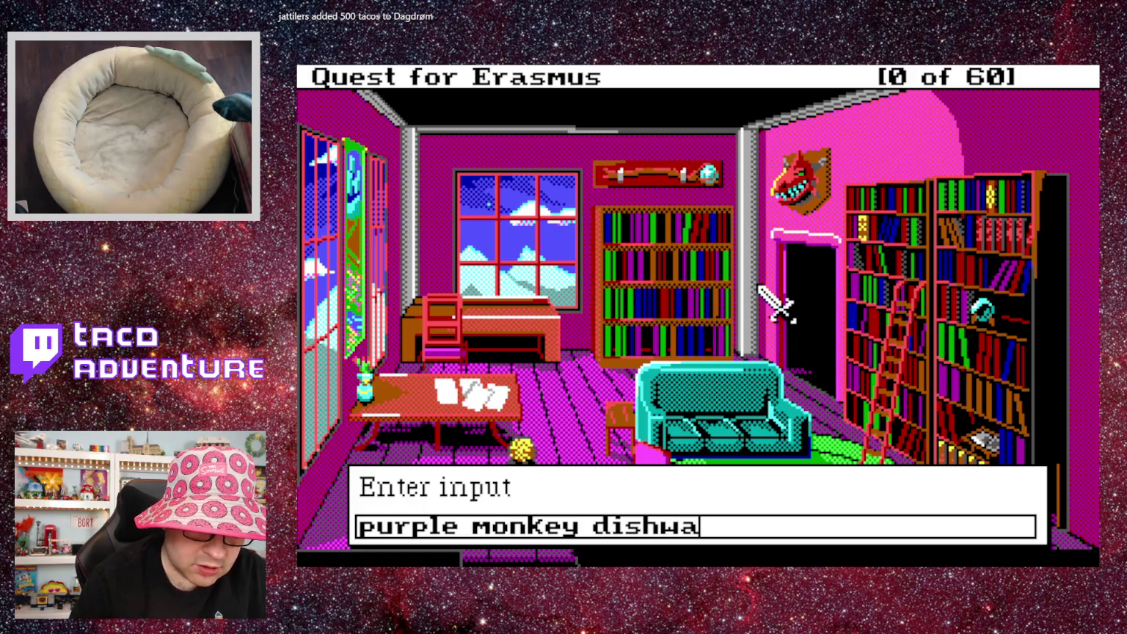
key("Return")
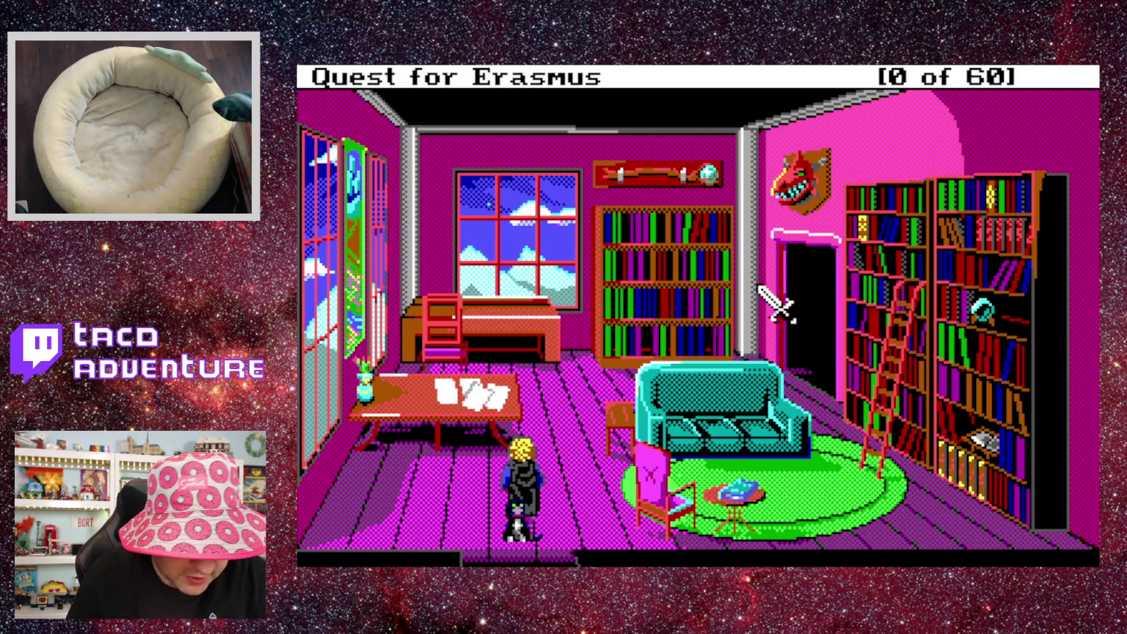
Submit 'at my wits beginning' and dismiss the parser's not-a-proper-sentence message.
type("at wits b")
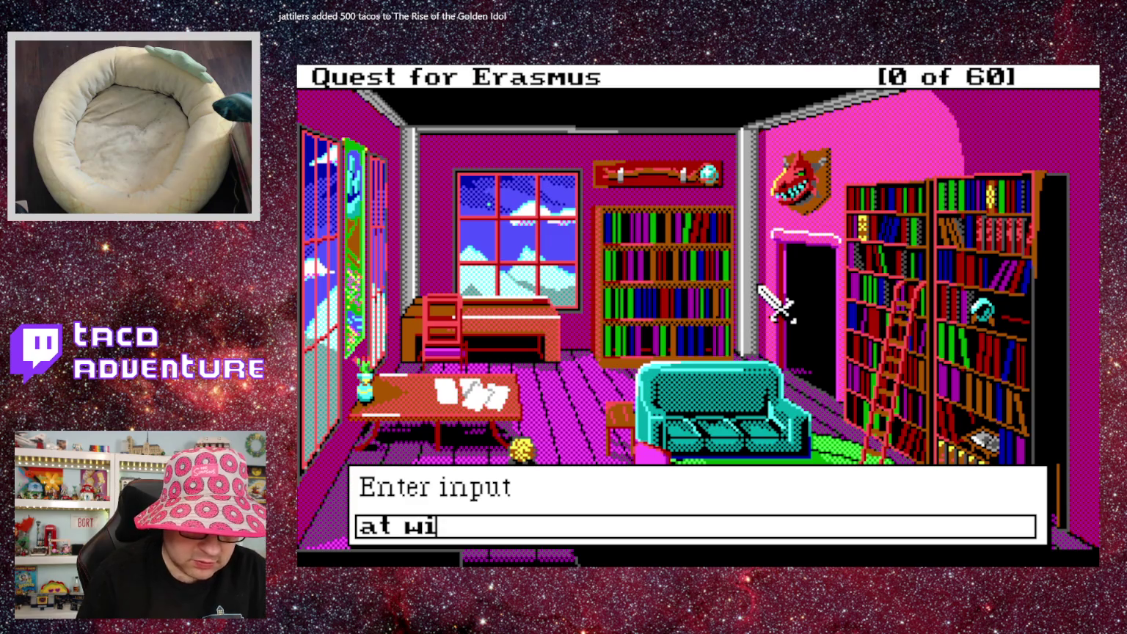
key("BackSpace")
key("BackSpace")
key("BackSpace")
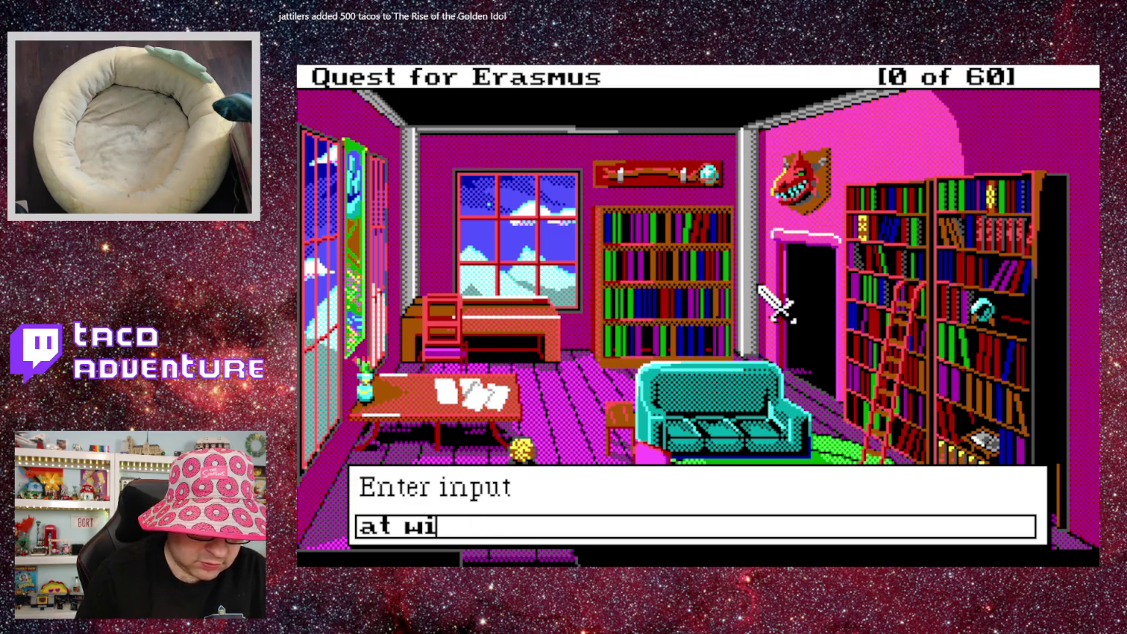
type("my")
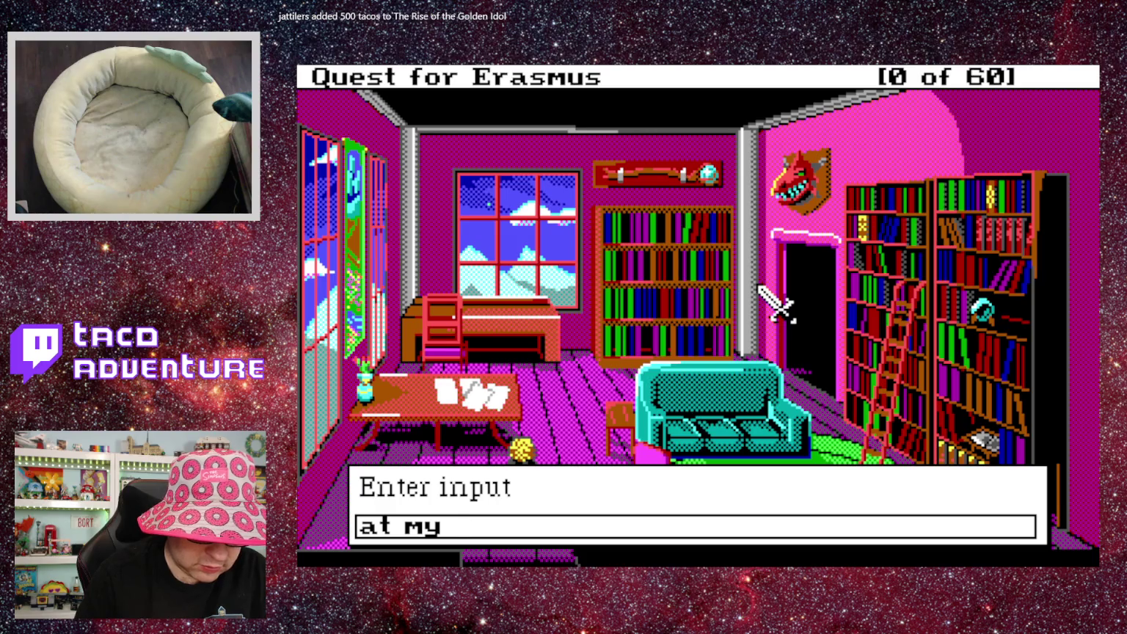
type(" wits be")
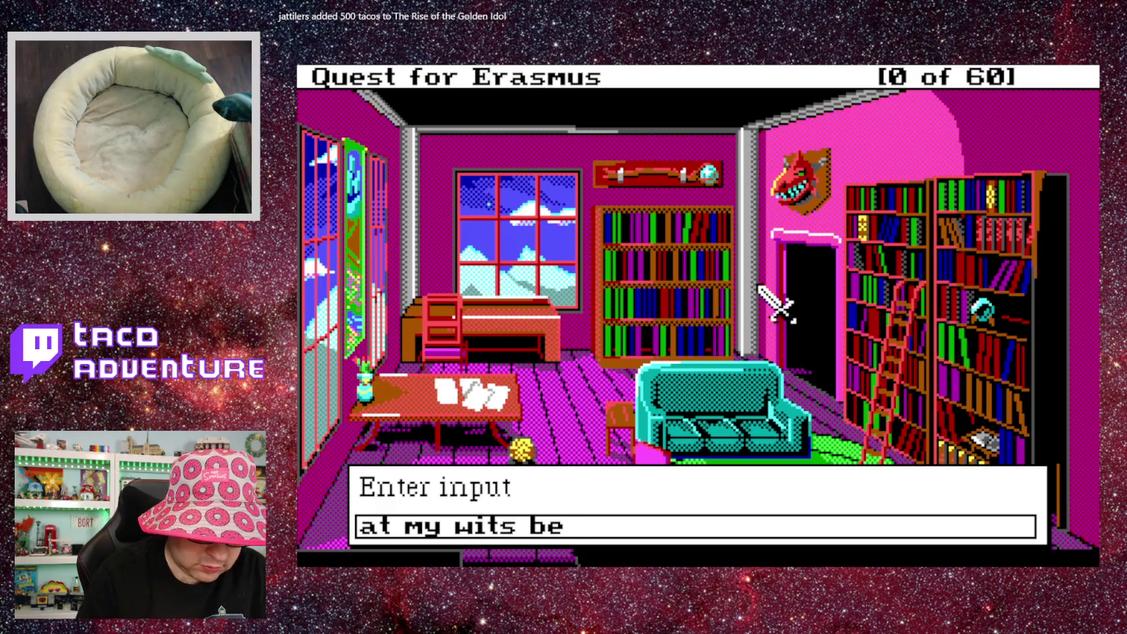
type("ginning")
key("Return")
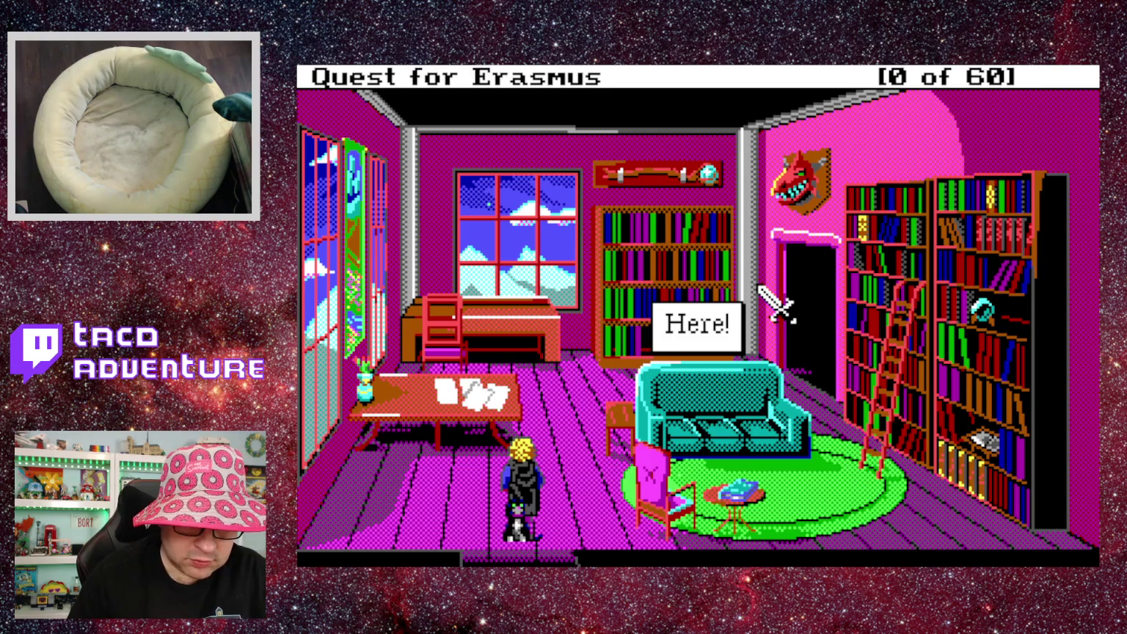
key("Return")
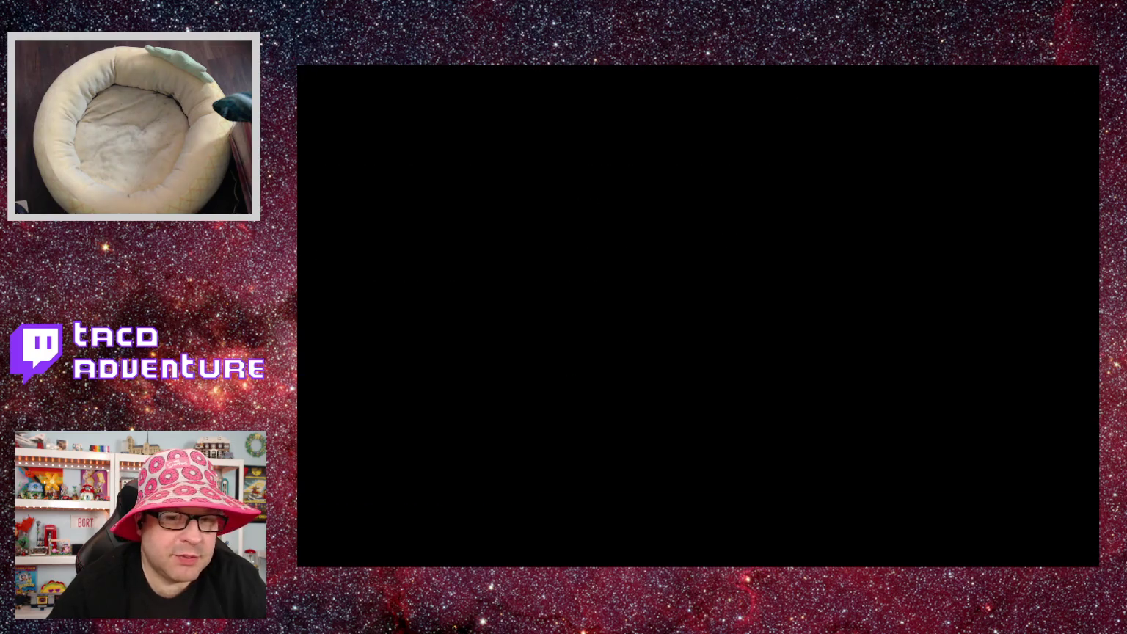
Warp to library room 108, read the couch with 'look at couch', and dismiss the description.
type("108")
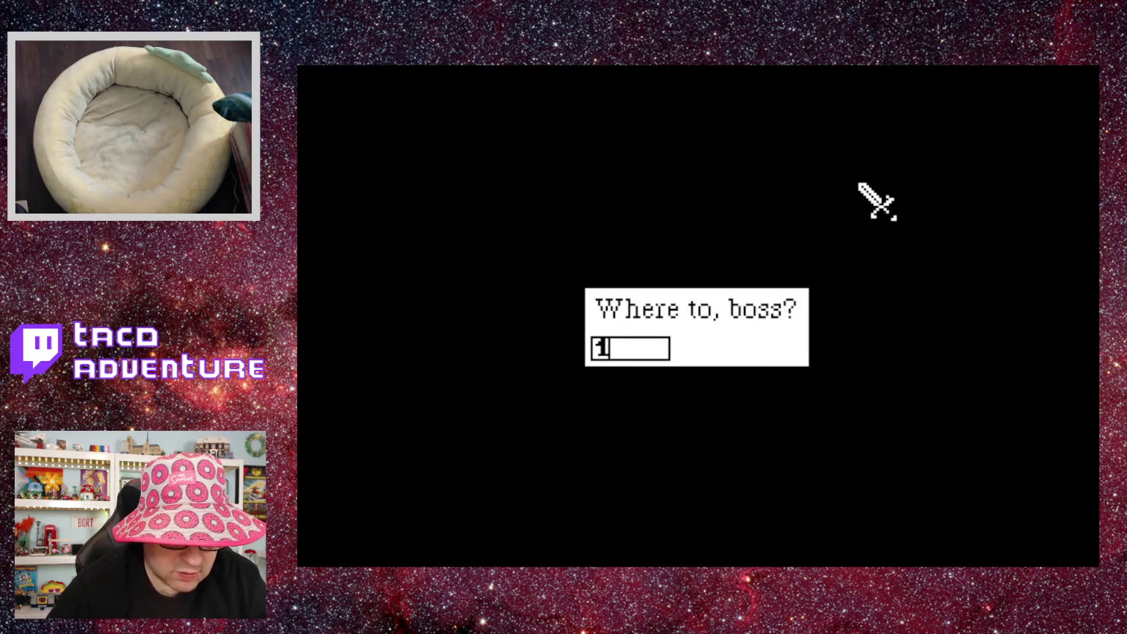
key("Return")
type("look at coun")
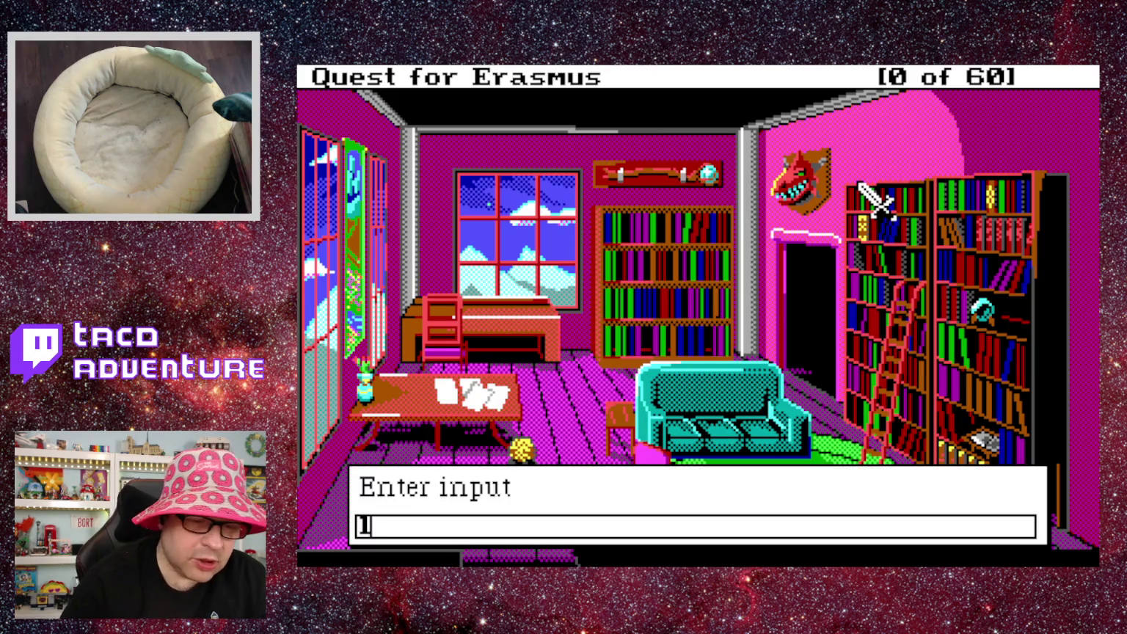
type("ch")
key("BackSpace")
key("BackSpace")
key("BackSpace")
type("ch")
key("Return")
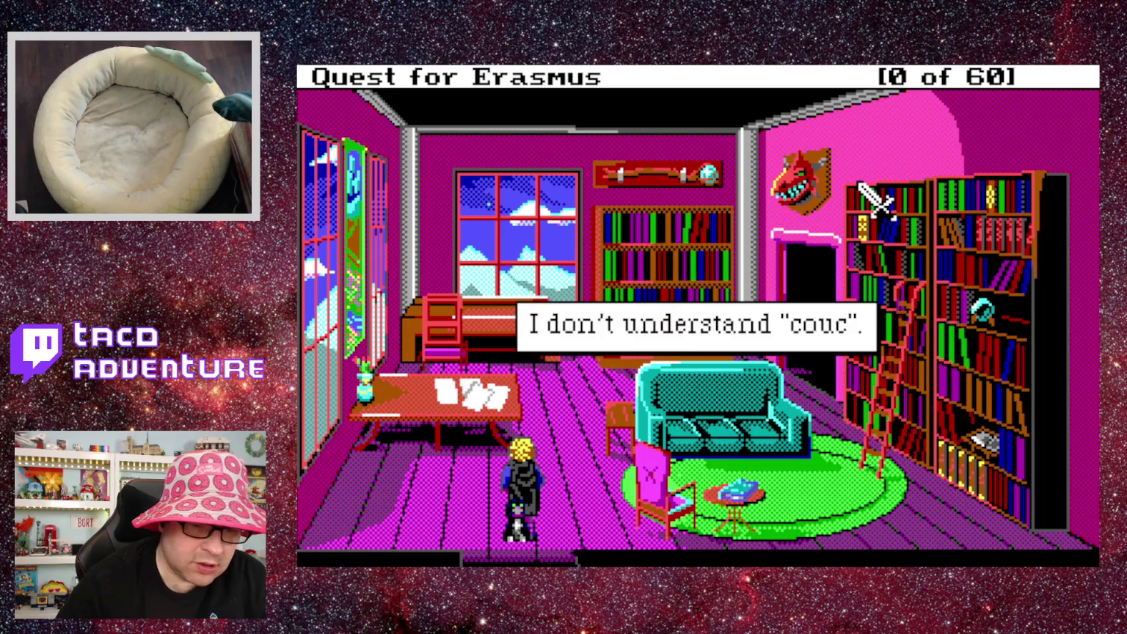
key("F3")
type("h")
key("Return")
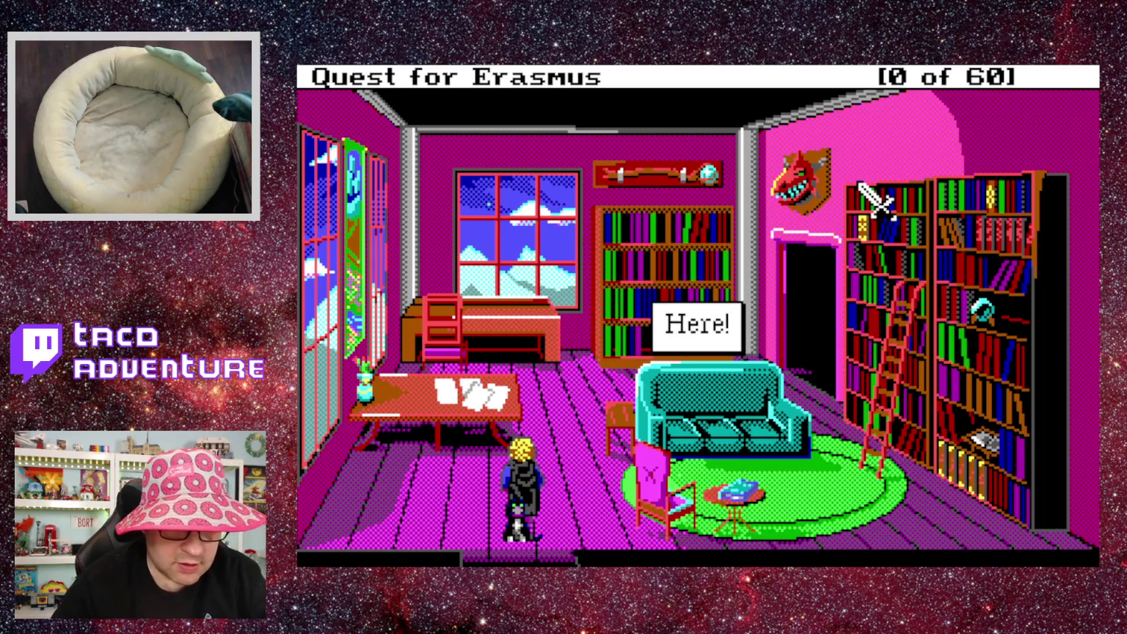
key("Return")
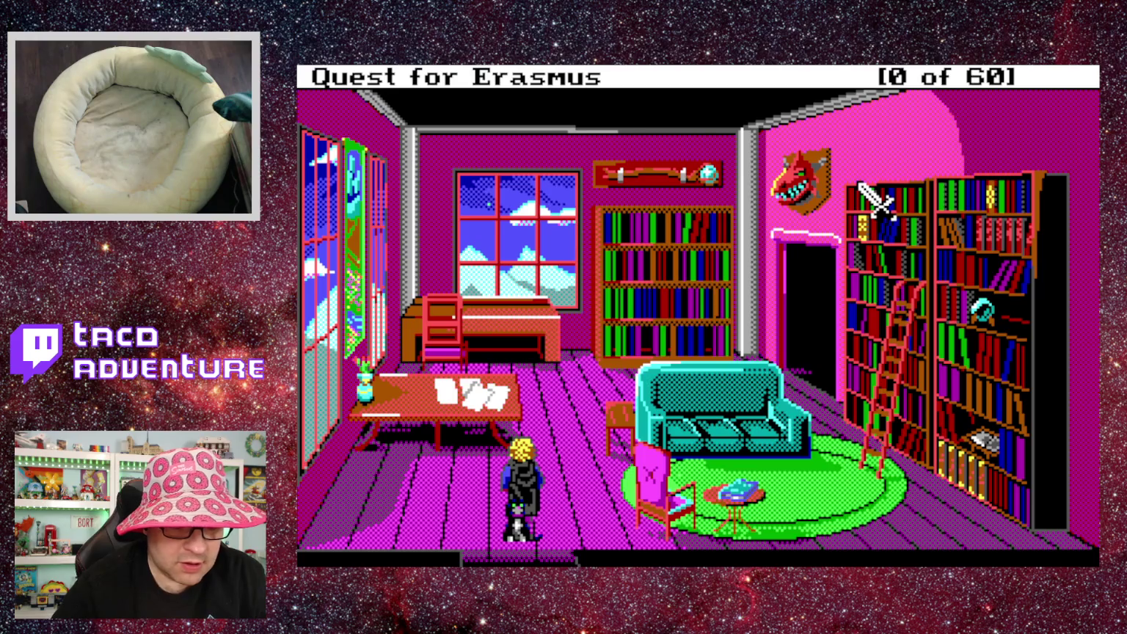
type("look at couch")
Submit a partial wits phrase, then the full 'at my wits beginning'.
key("F3")
key("BackSpace")
key("BackSpace")
key("BackSpace")
key("BackSpace")
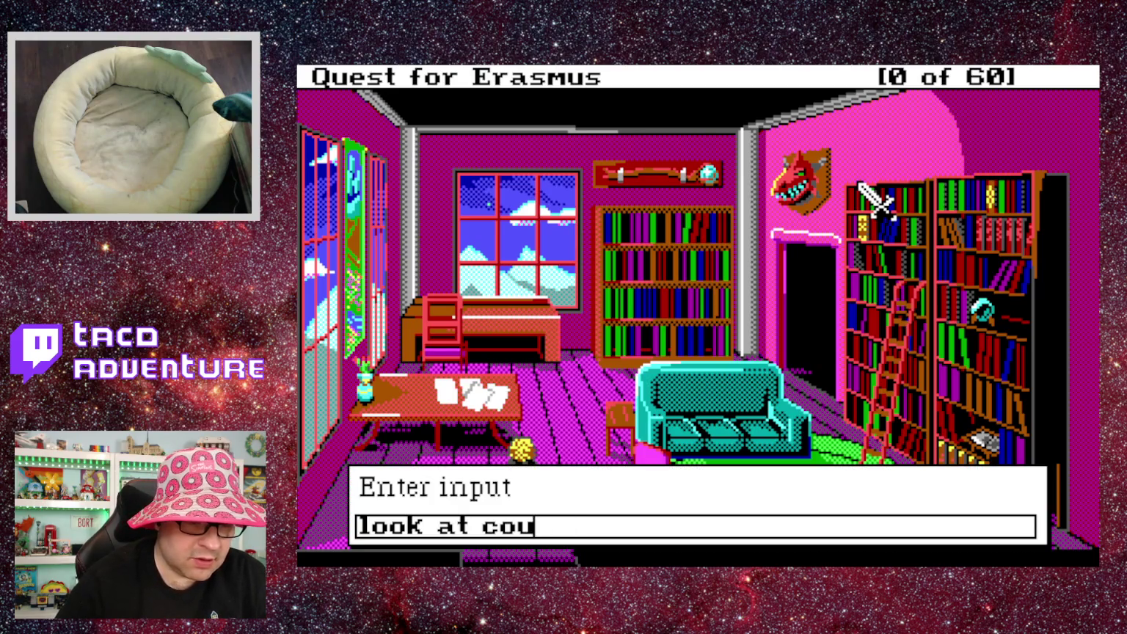
type("my")
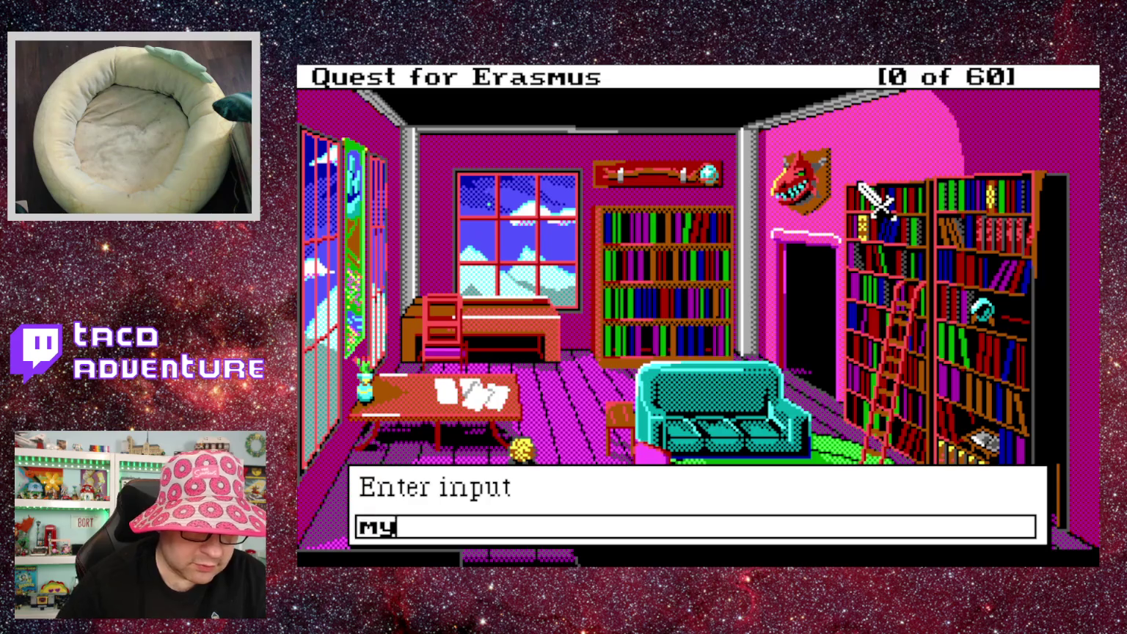
key("Return")
key("Return")
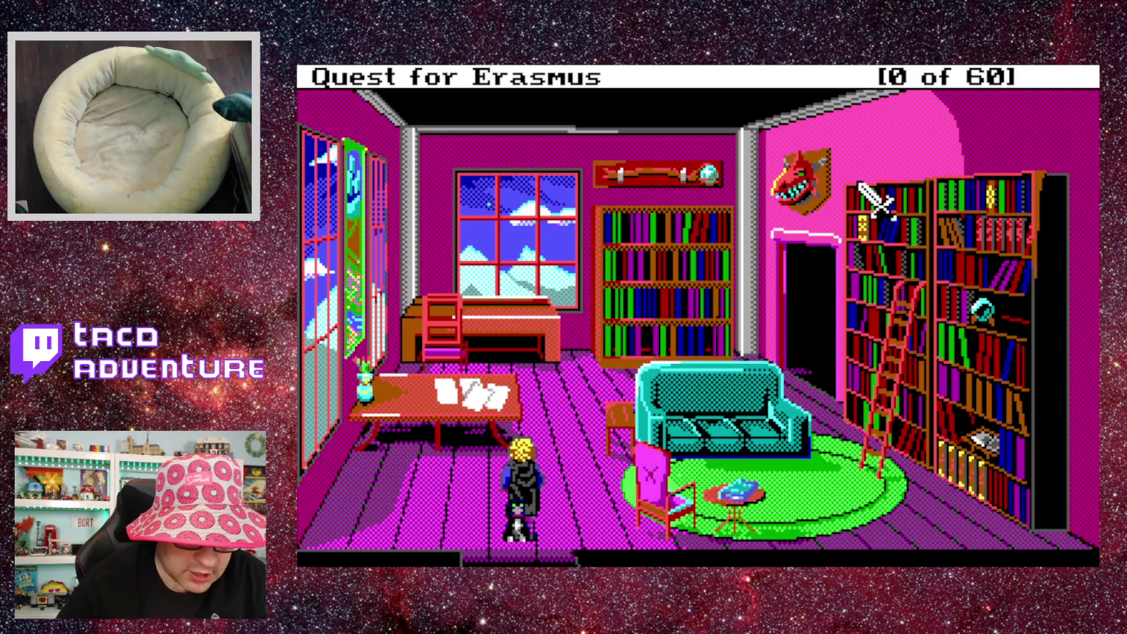
type("at my wits beginnin")
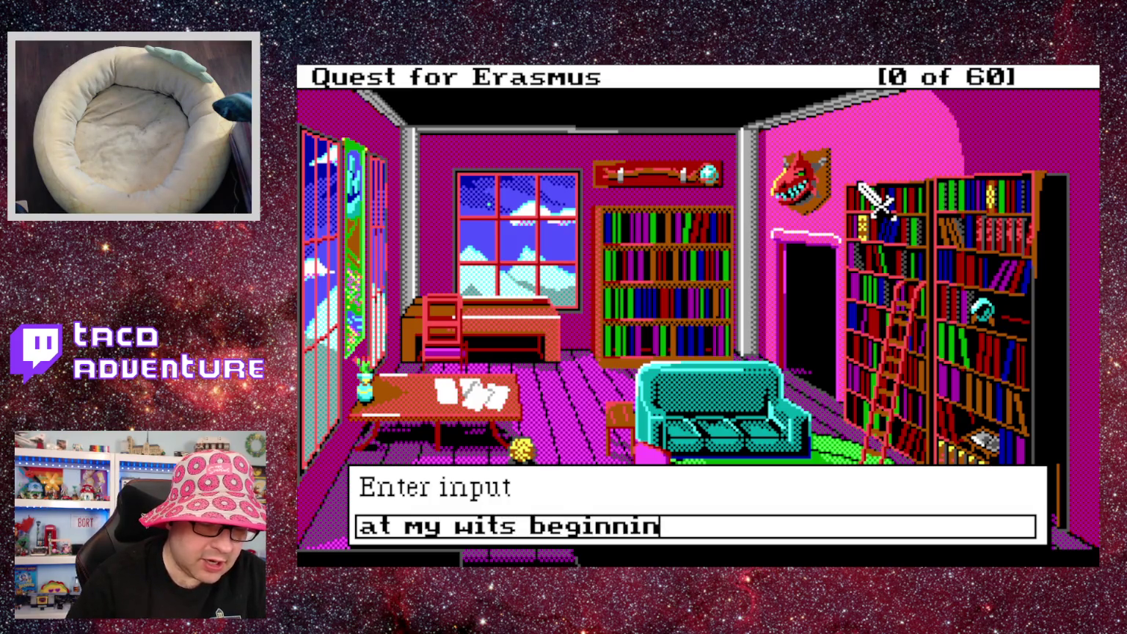
type("g")
key("Return")
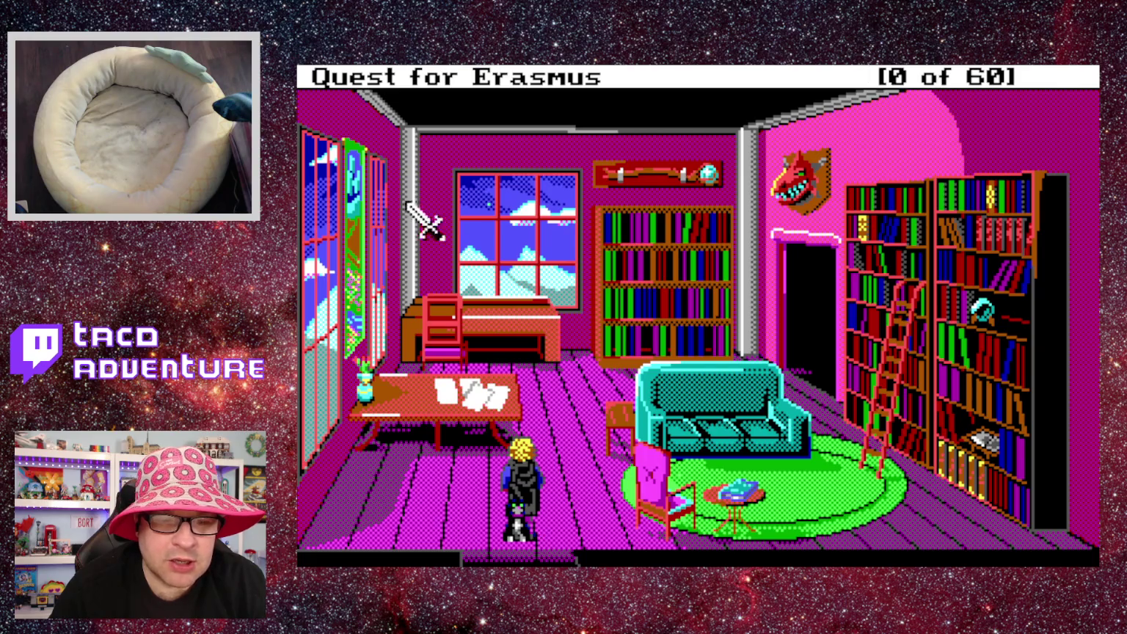
Cast open at the bookshelf and dismiss 'The spell has no effect.'.
type("cast open")
key("Return")
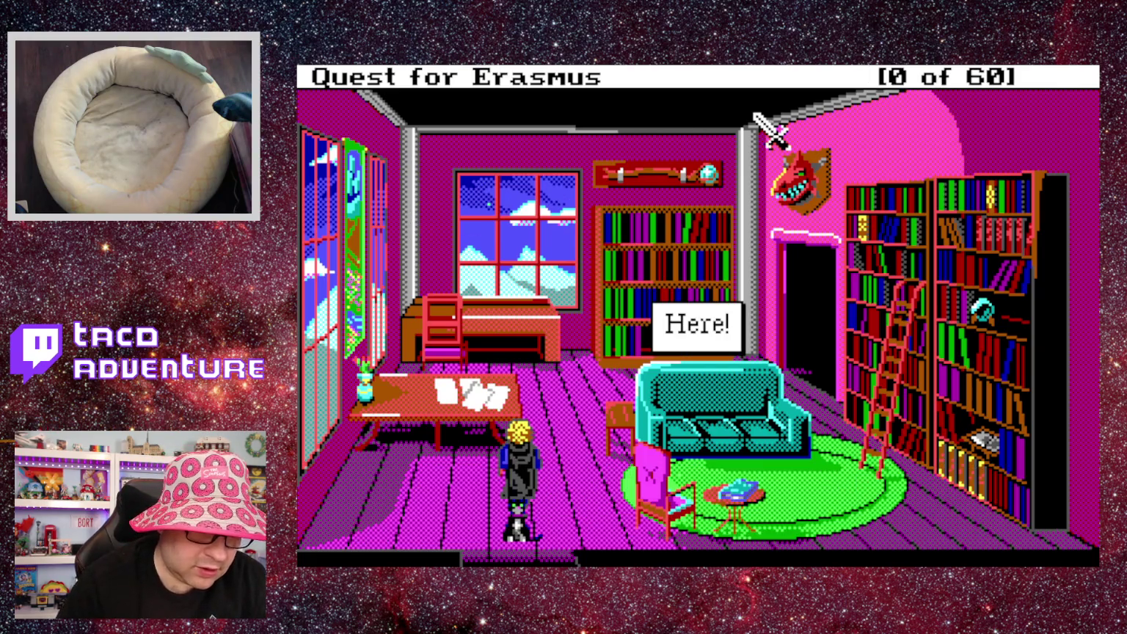
left_click(984, 328)
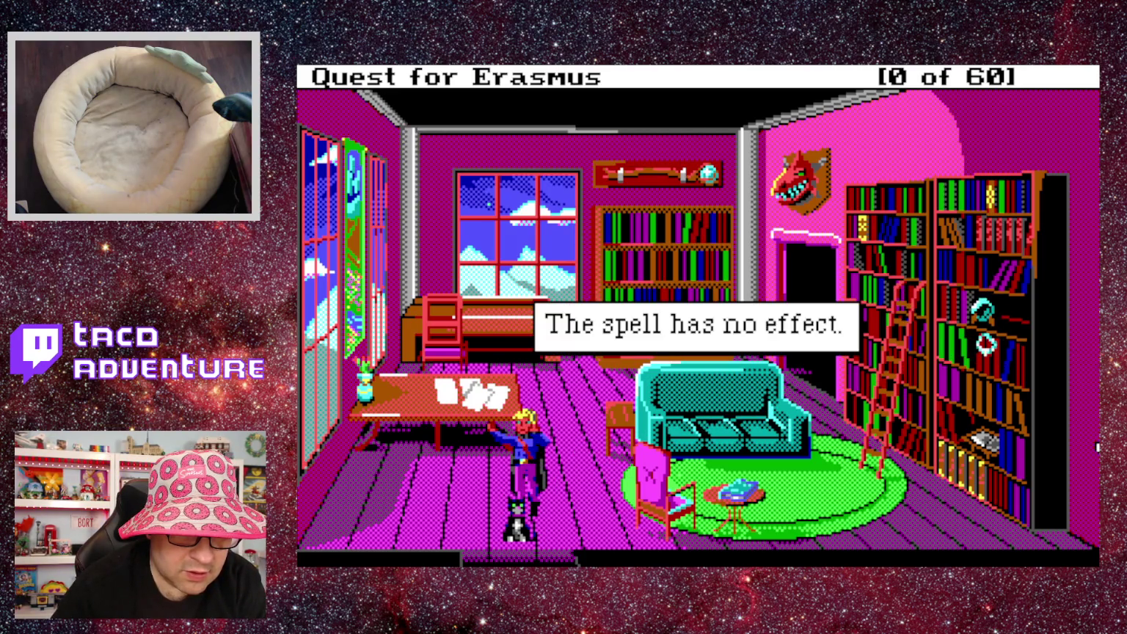
left_click(1087, 447)
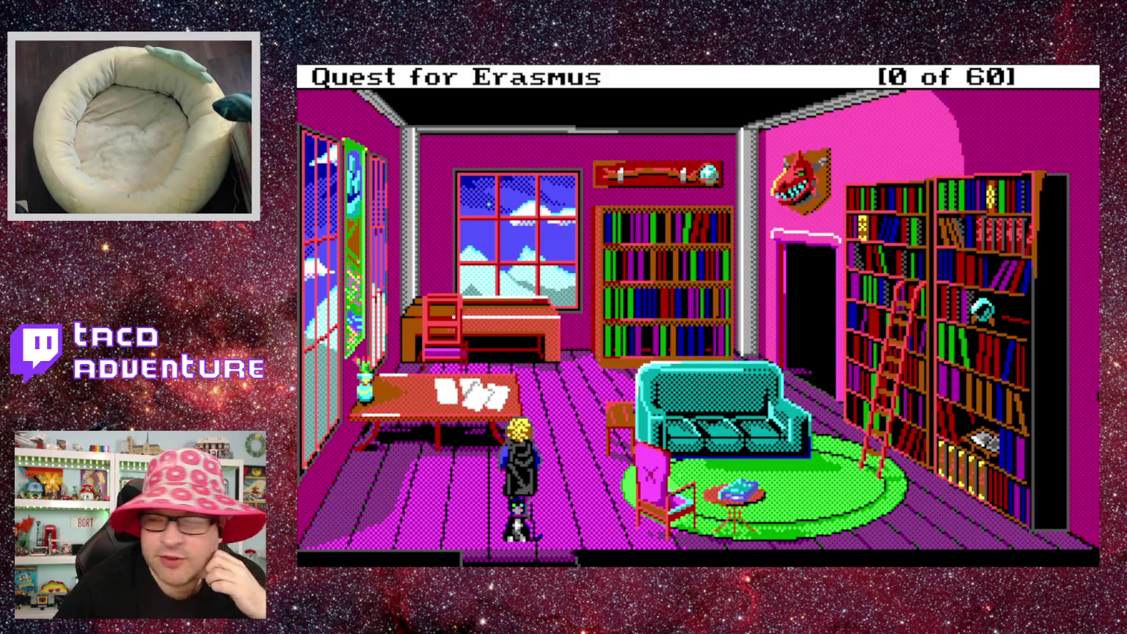
Submit 'fortune favors the mold', then walk the hero down and right into the room.
type("fortune favors t")
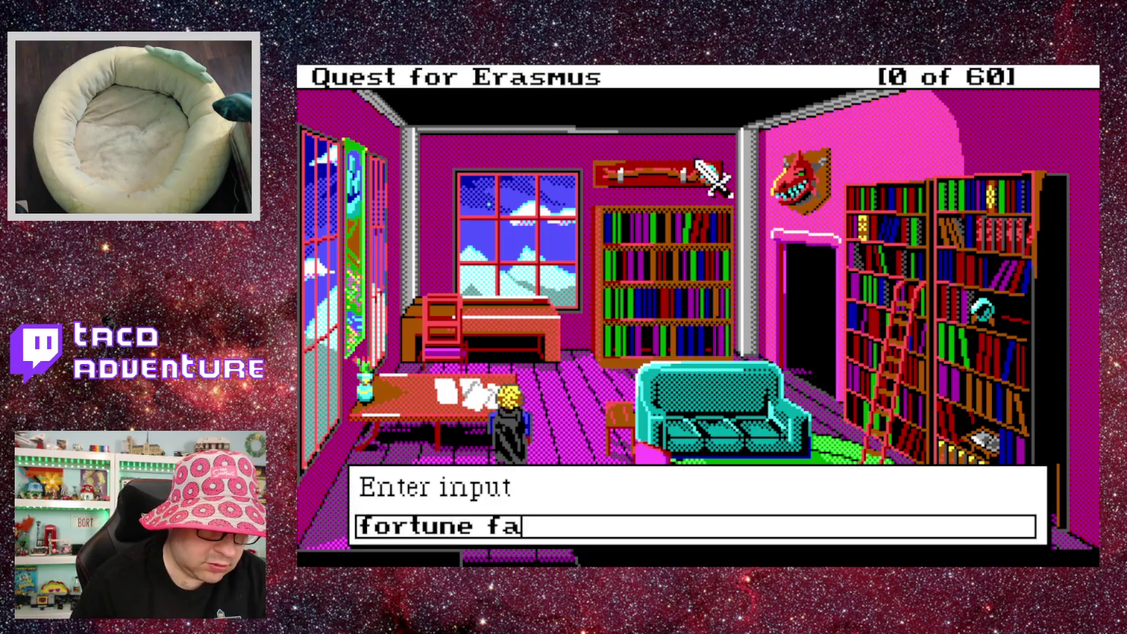
type("he mold")
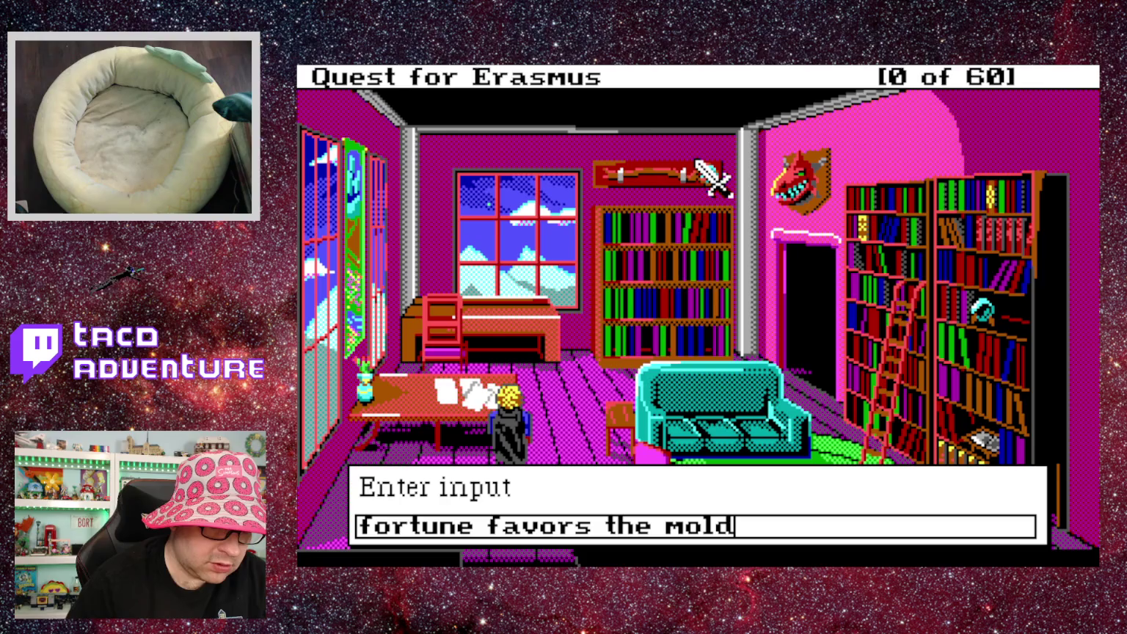
key("Return")
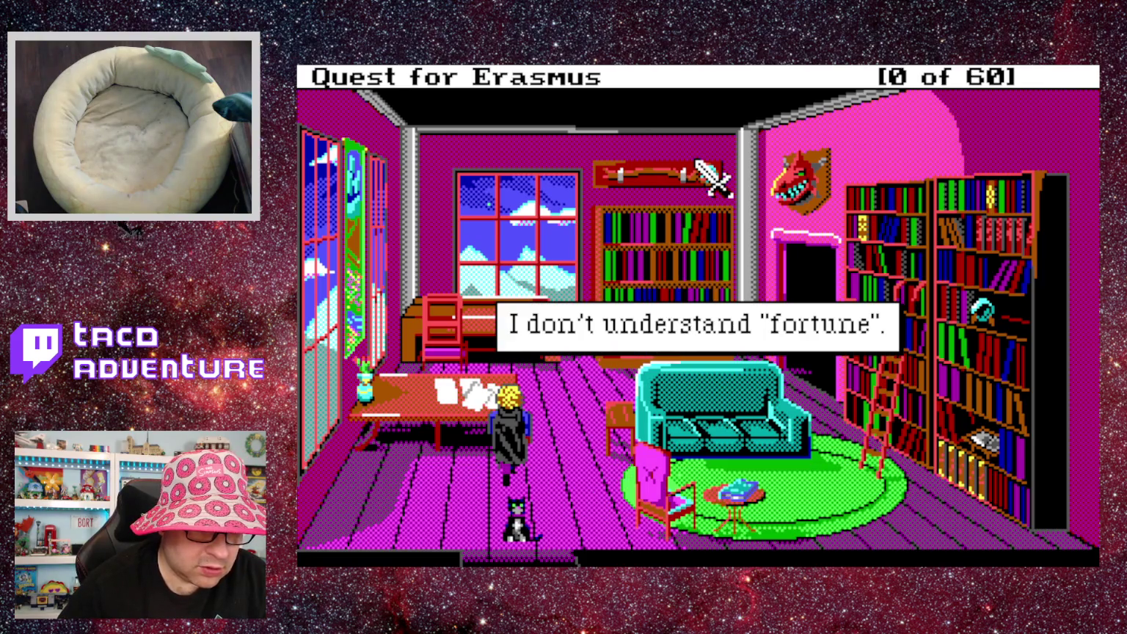
key("Down")
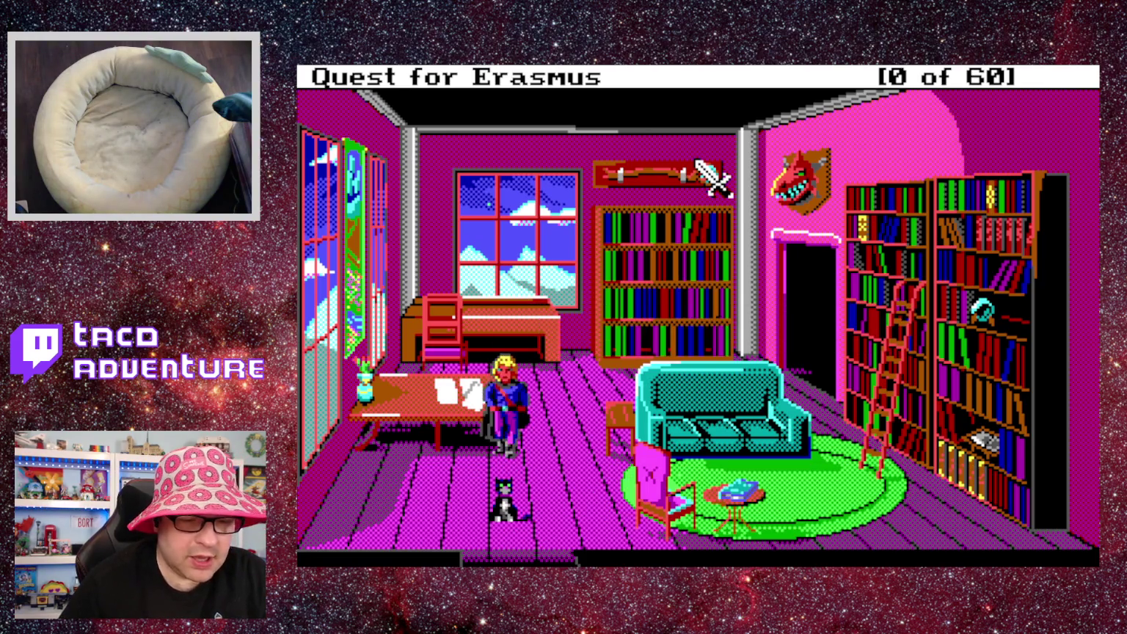
key("Right")
Cast open with the shelf globe as the target.
type("cast open")
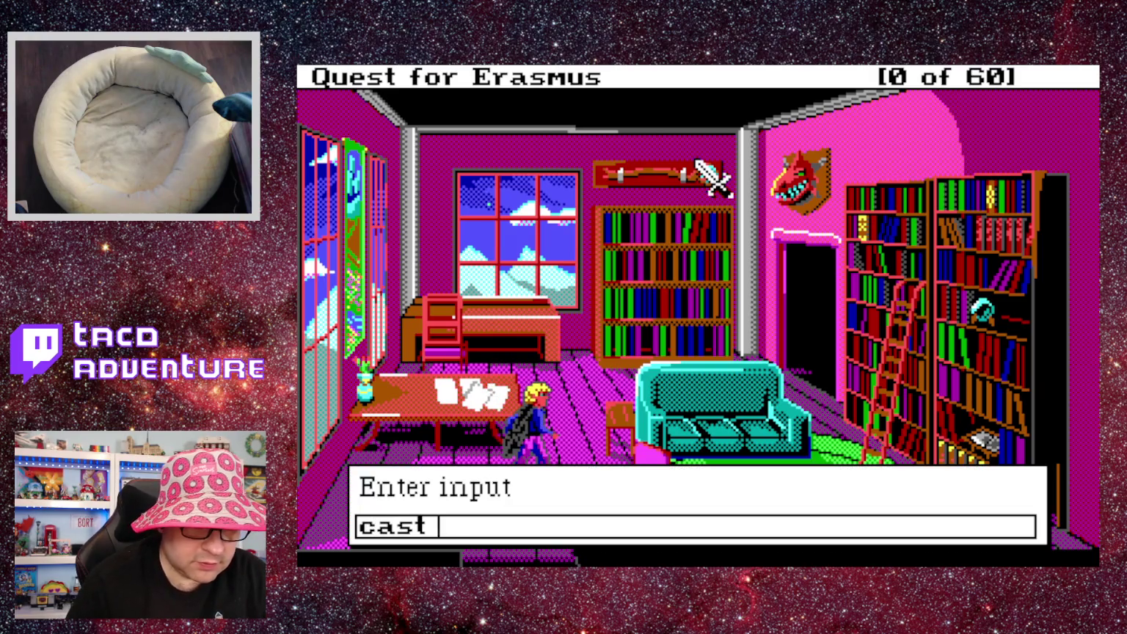
key("Return")
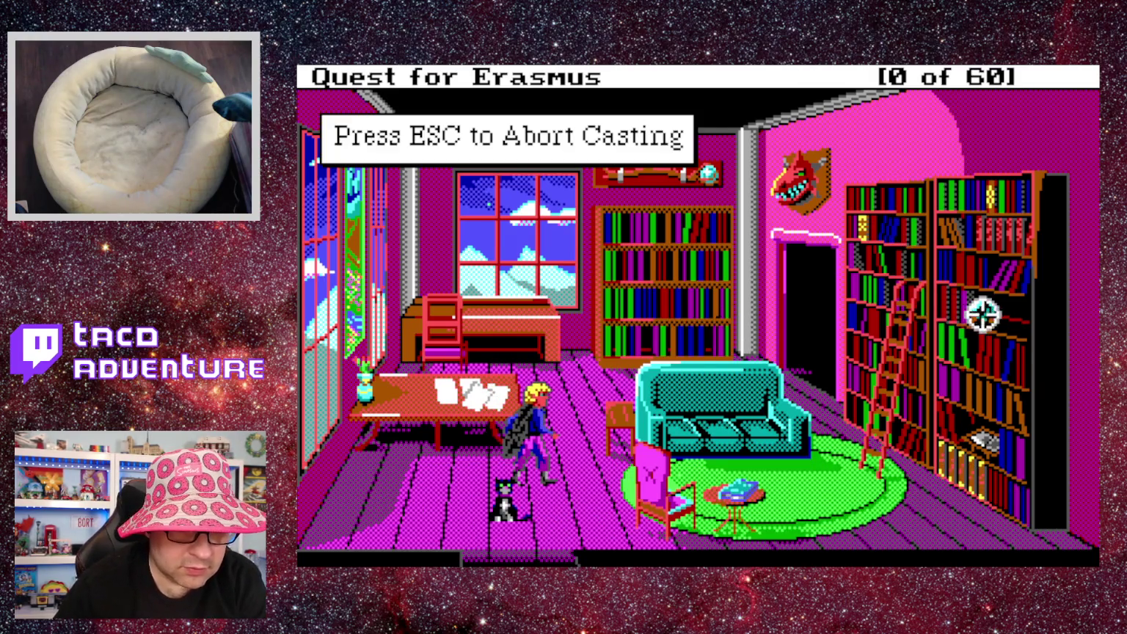
left_click(983, 312)
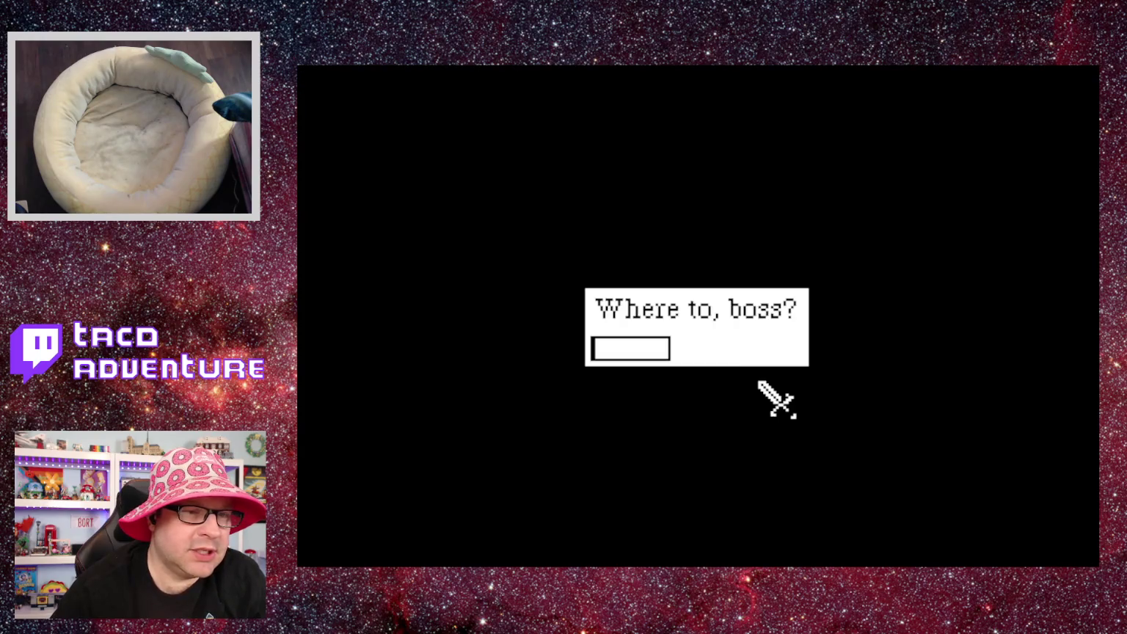
Warp to room 10, submit 'at my wits beginning', and dismiss the not-a-proper-sentence message.
type("10")
key("Return")
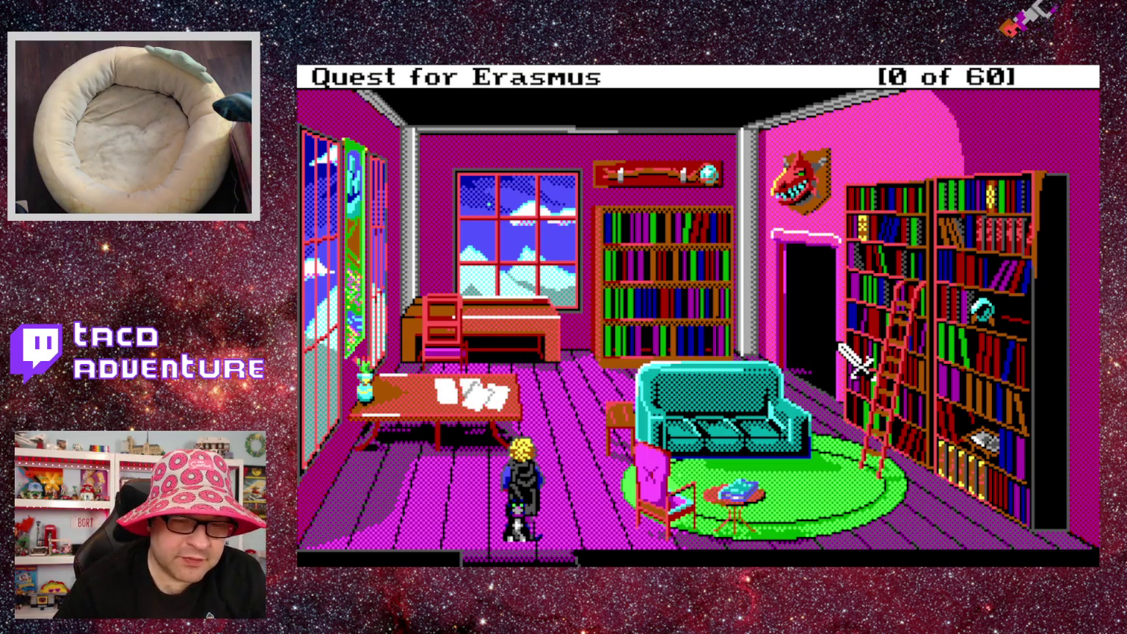
type("at w")
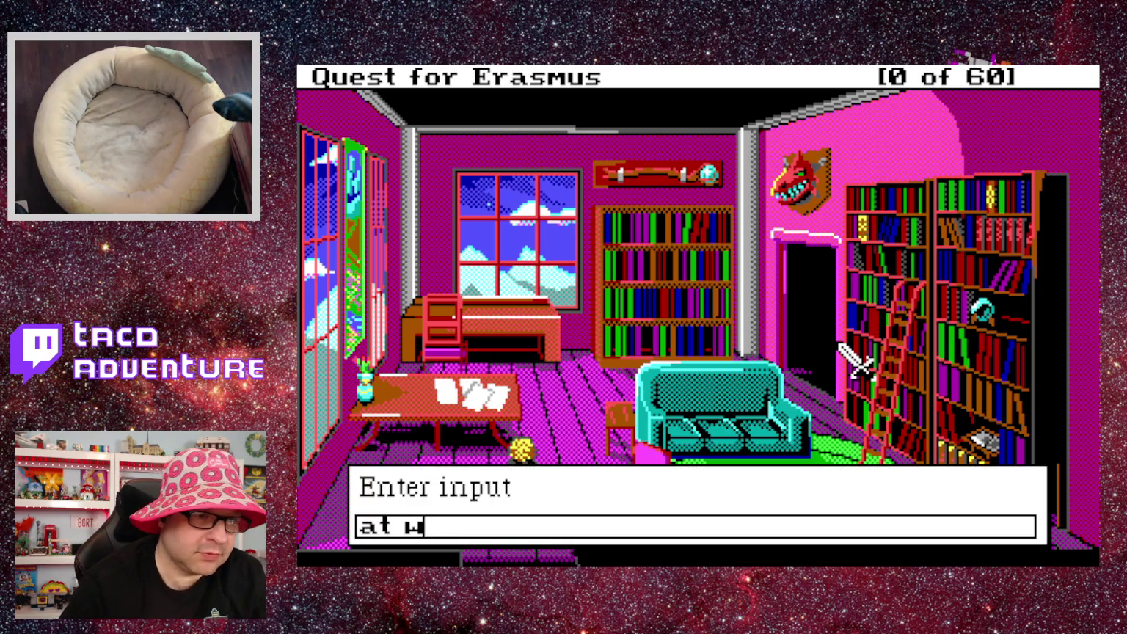
type("its begin")
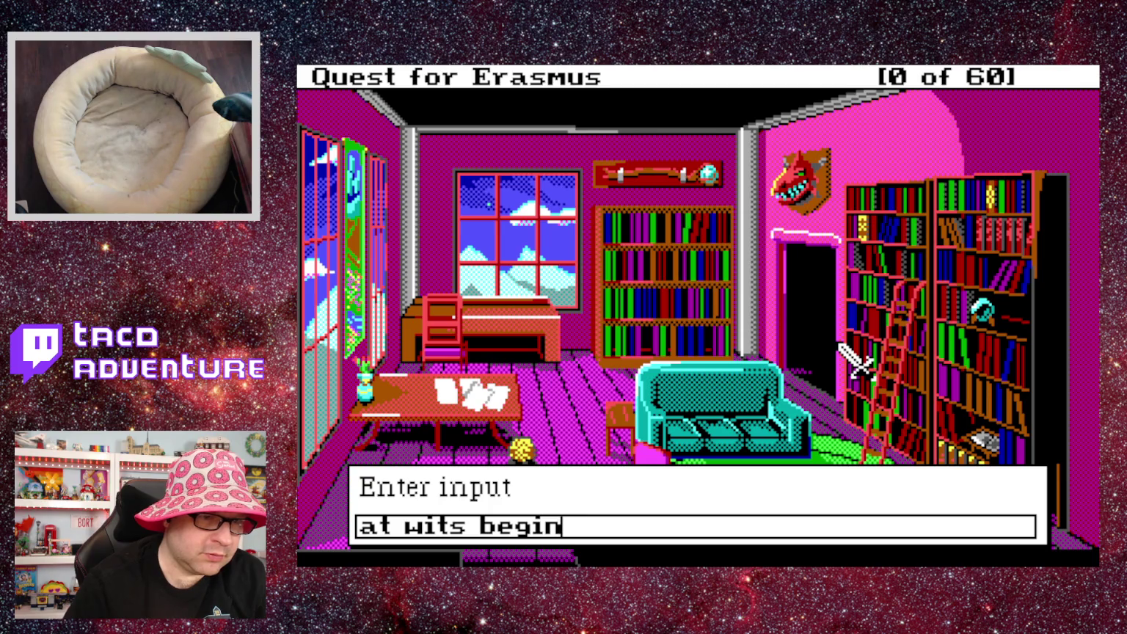
key("BackSpace")
key("BackSpace")
key("BackSpace")
key("BackSpace")
type("my wites")
key("BackSpace")
key("BackSpace")
type("s beginning")
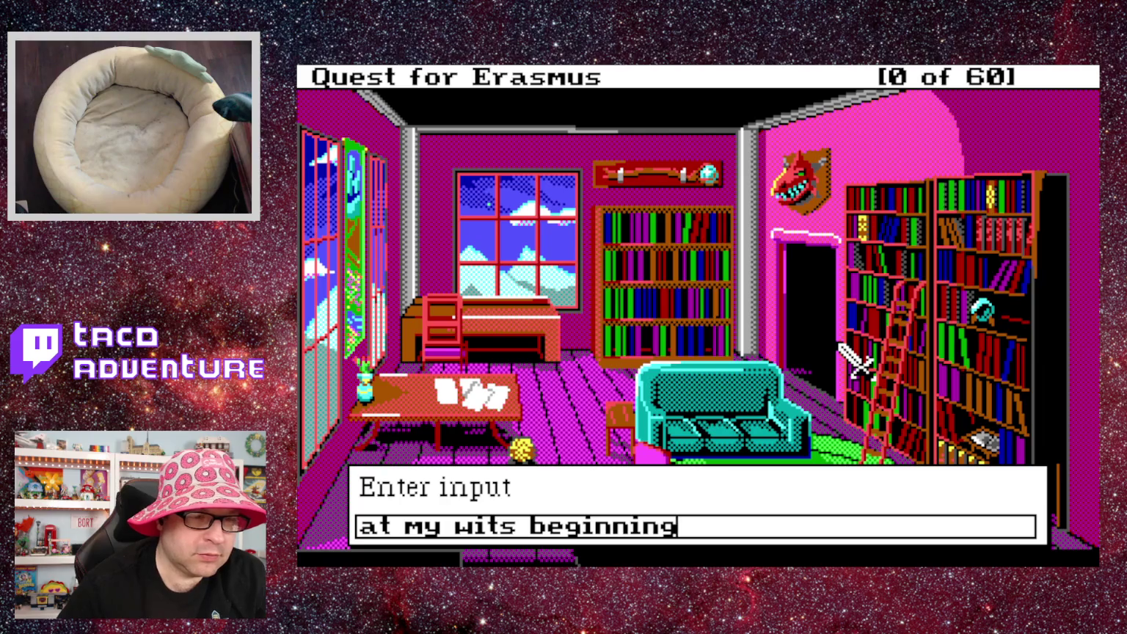
key("Return")
left_click(837, 342)
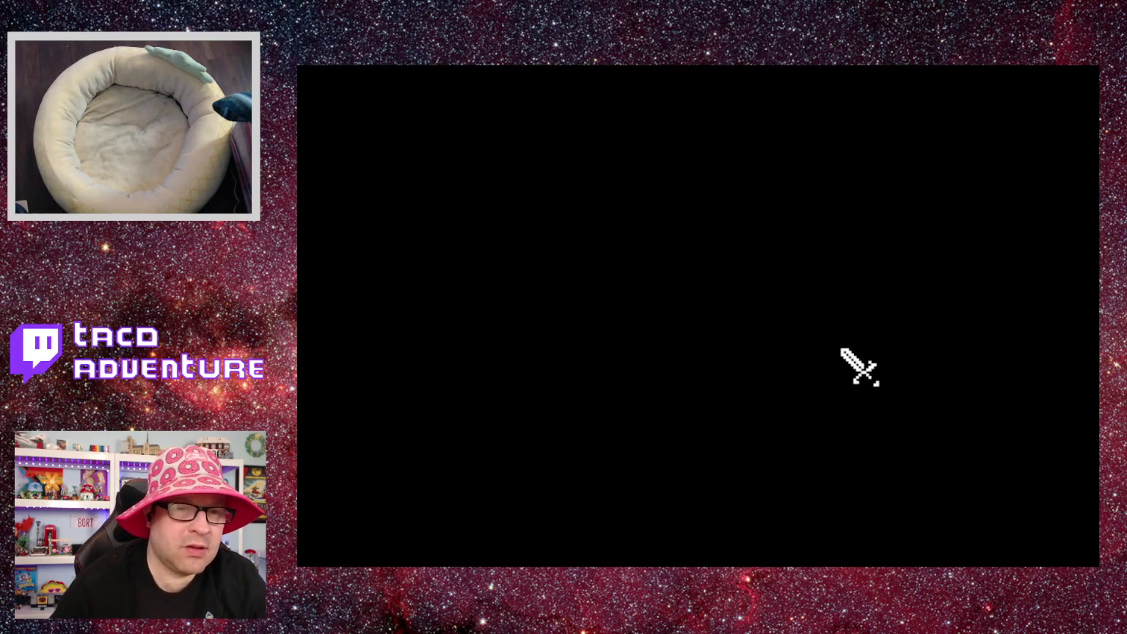
Warp back to the library, run 'look cat', dismiss the replies, and submit 'at my wits beginning'.
type("10")
key("Return")
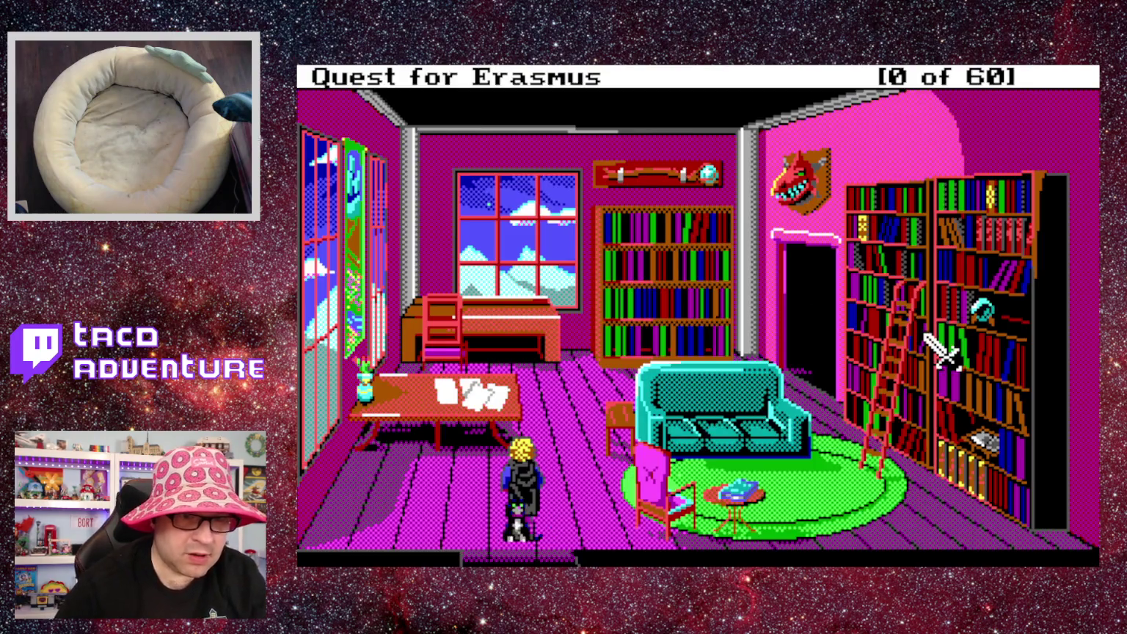
type("look ca")
type("to")
key("BackSpace")
key("Return")
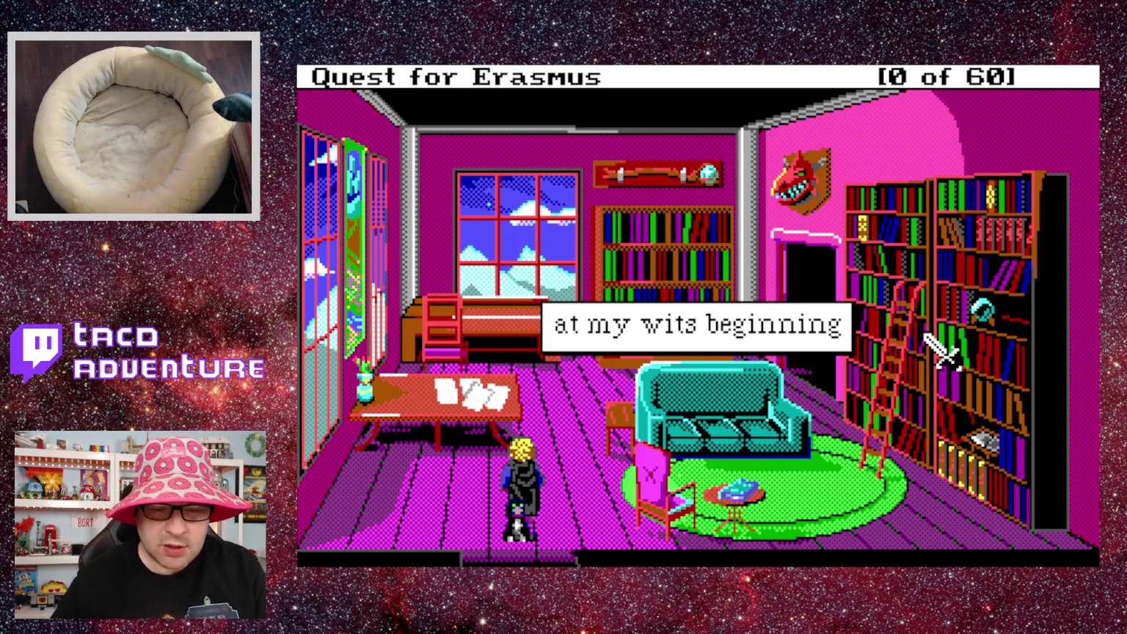
left_click(941, 352)
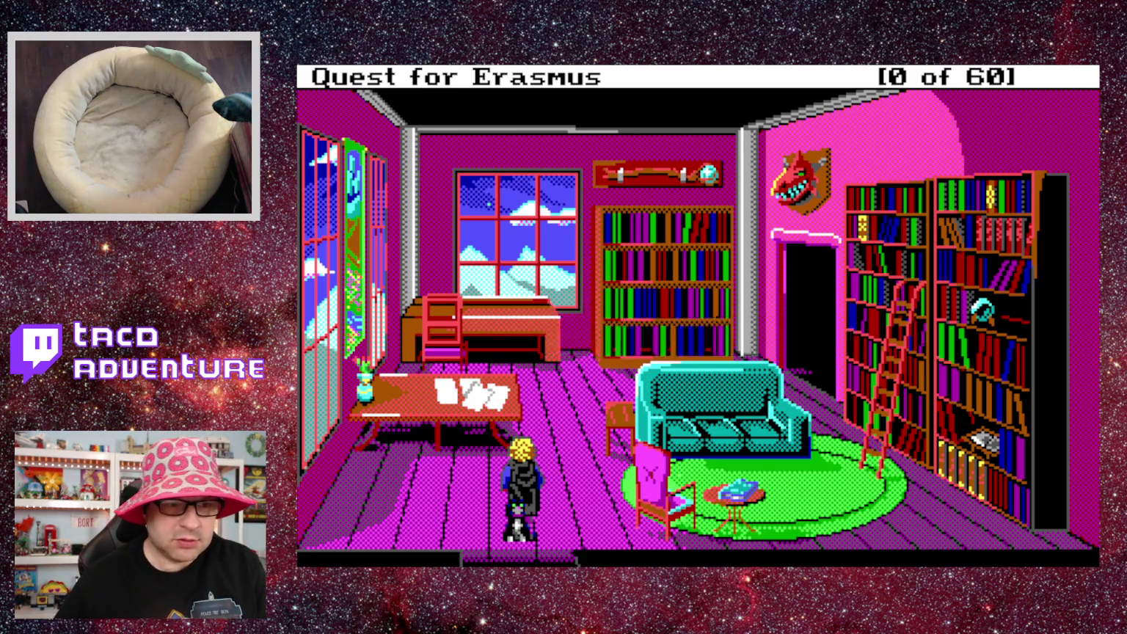
left_click(941, 353)
type("at my")
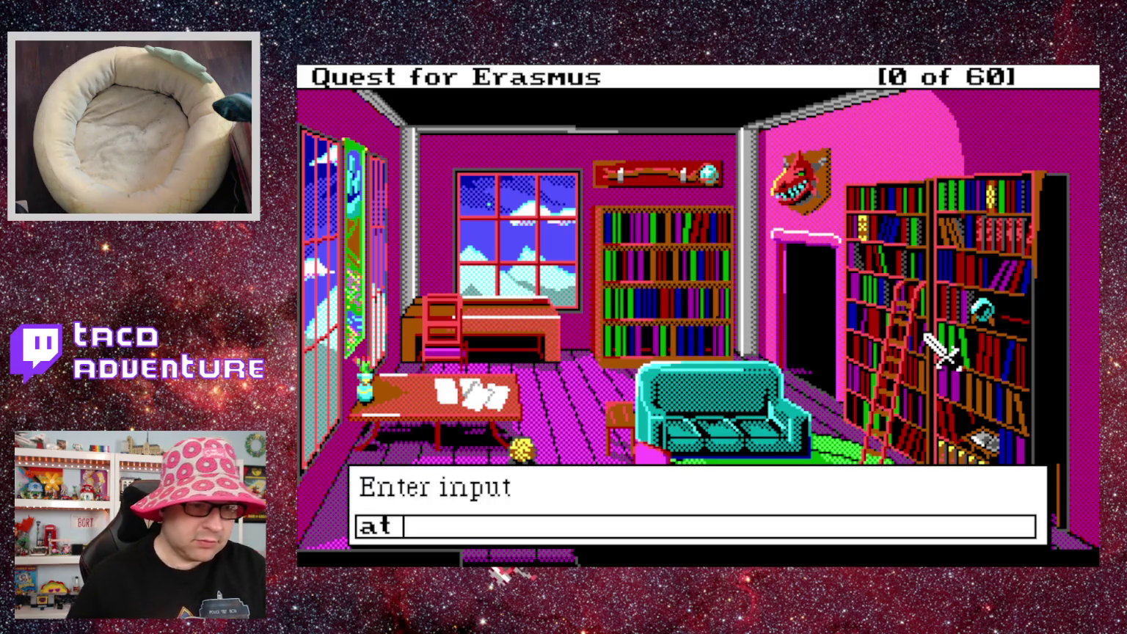
type(" wits b")
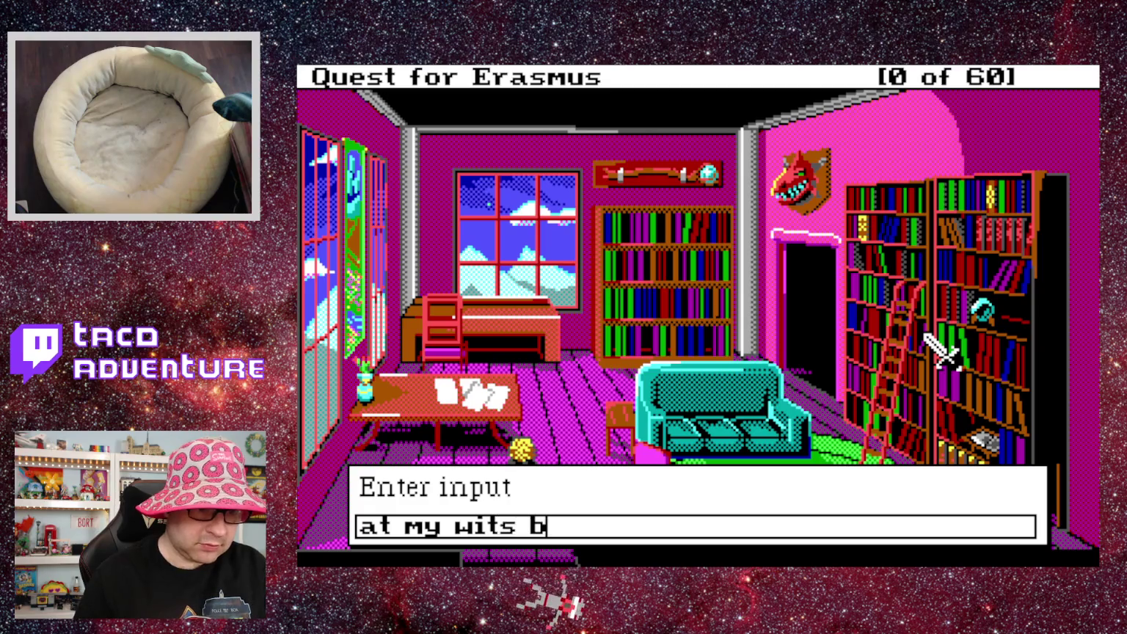
type("eginn")
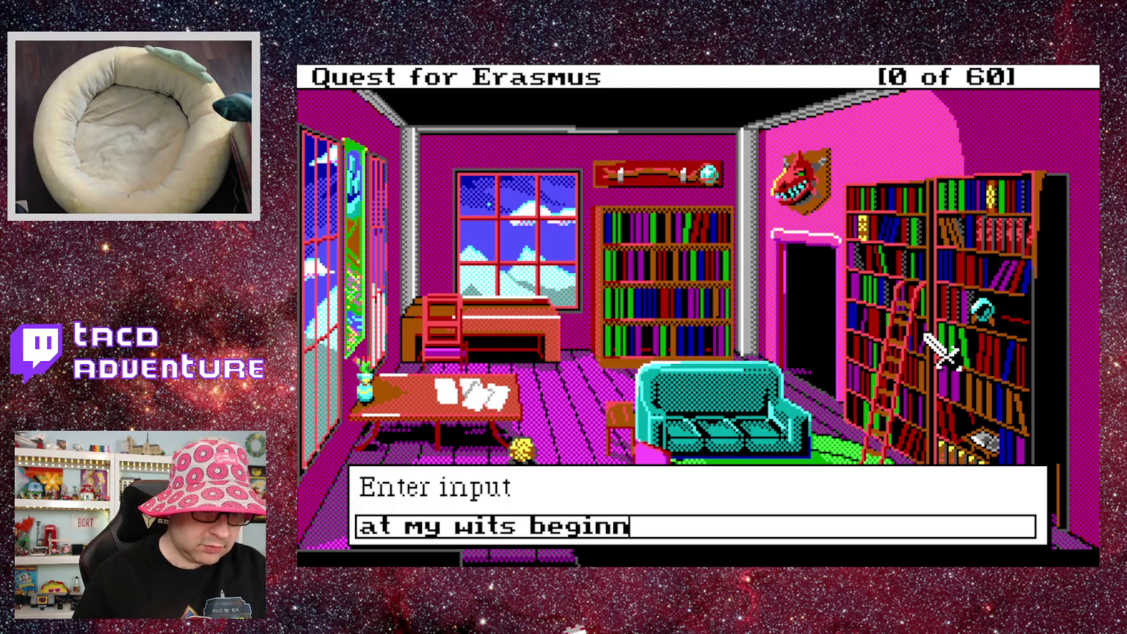
type("ing")
key("Return")
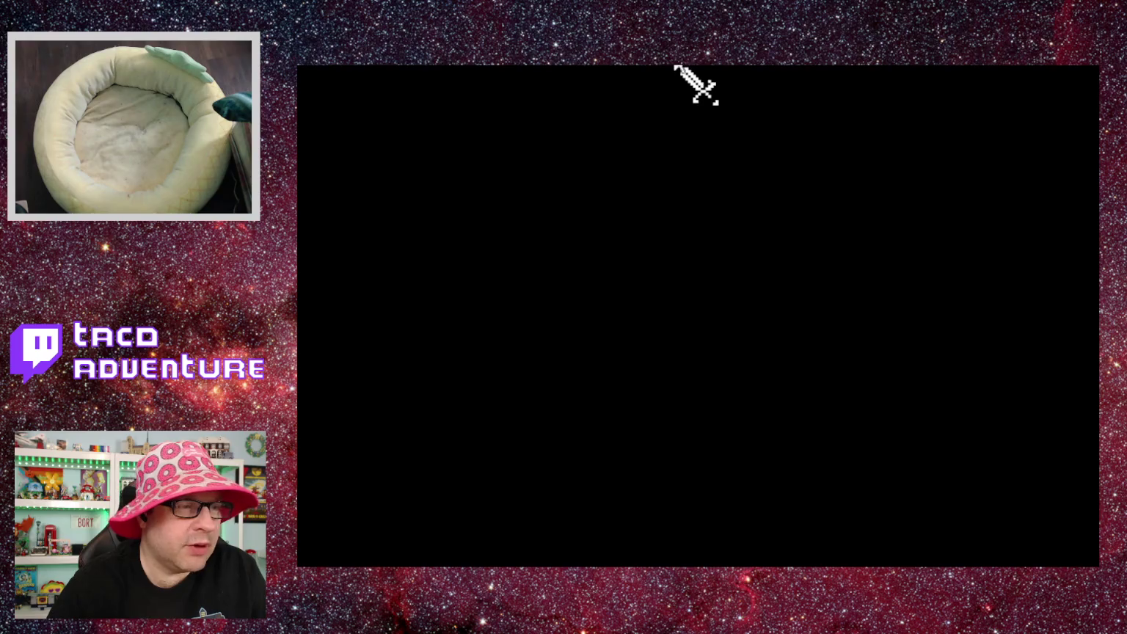
Warp to library room 108 and walk toward the couch.
type("108")
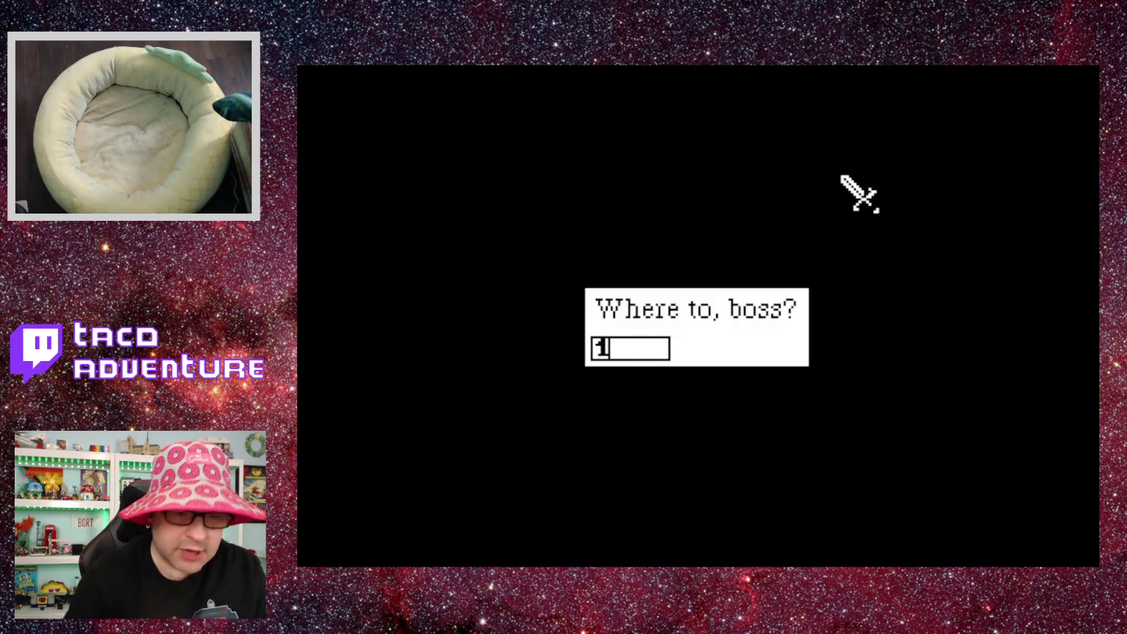
key("Return")
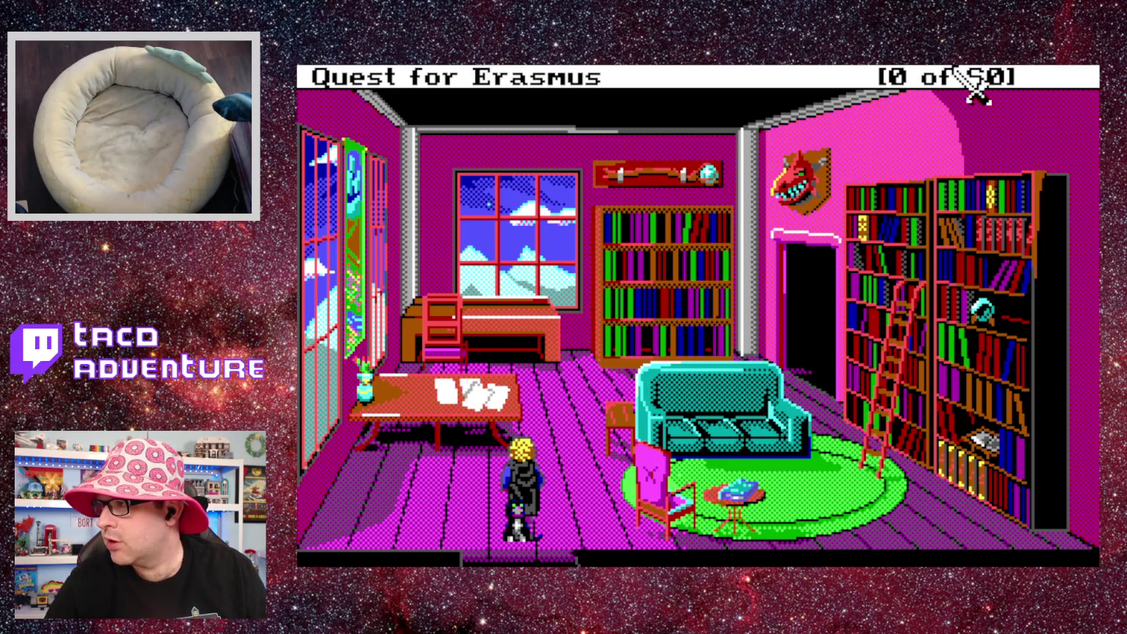
left_click(837, 336)
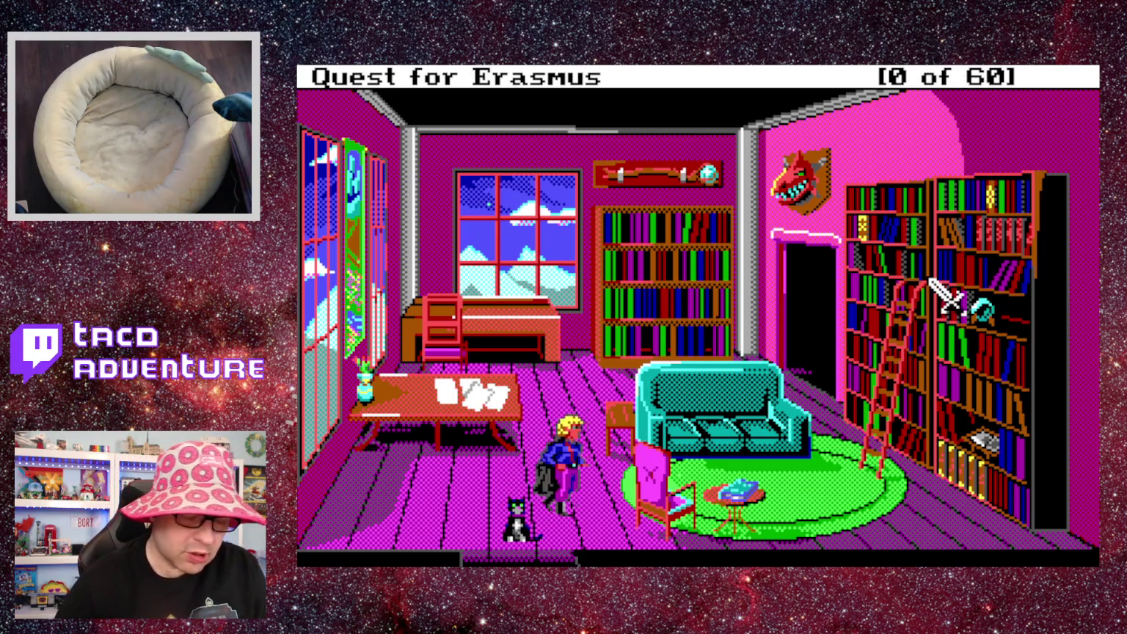
Submit the 'at my wits beginning' phrase again.
type("at wi")
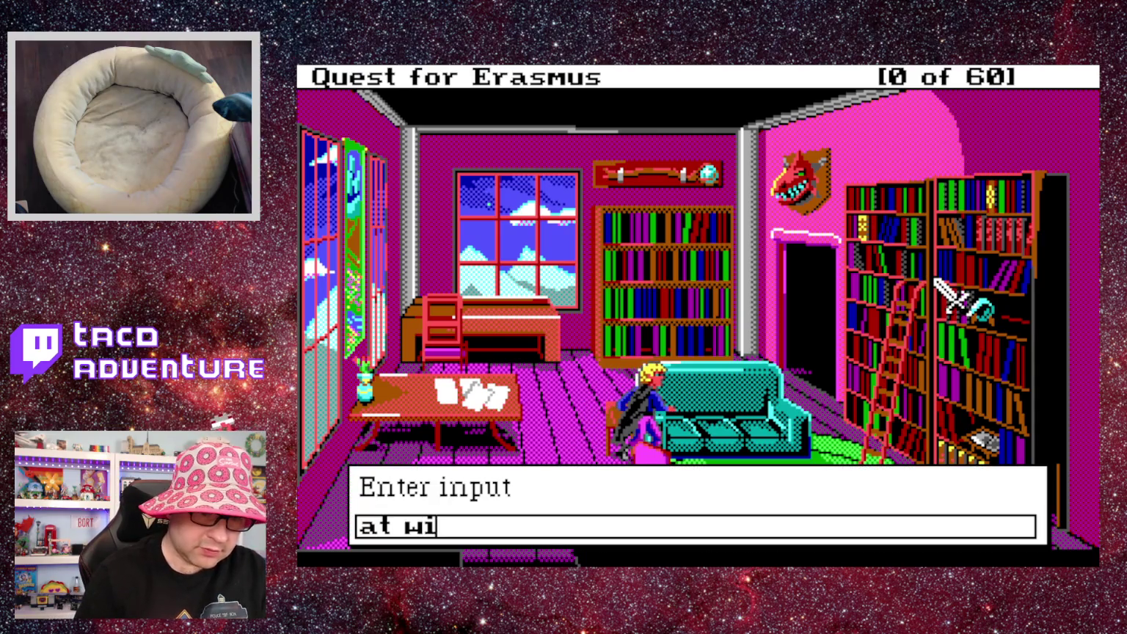
type("ts b")
key("BackSpace")
key("BackSpace")
key("BackSpace")
type("my wit")
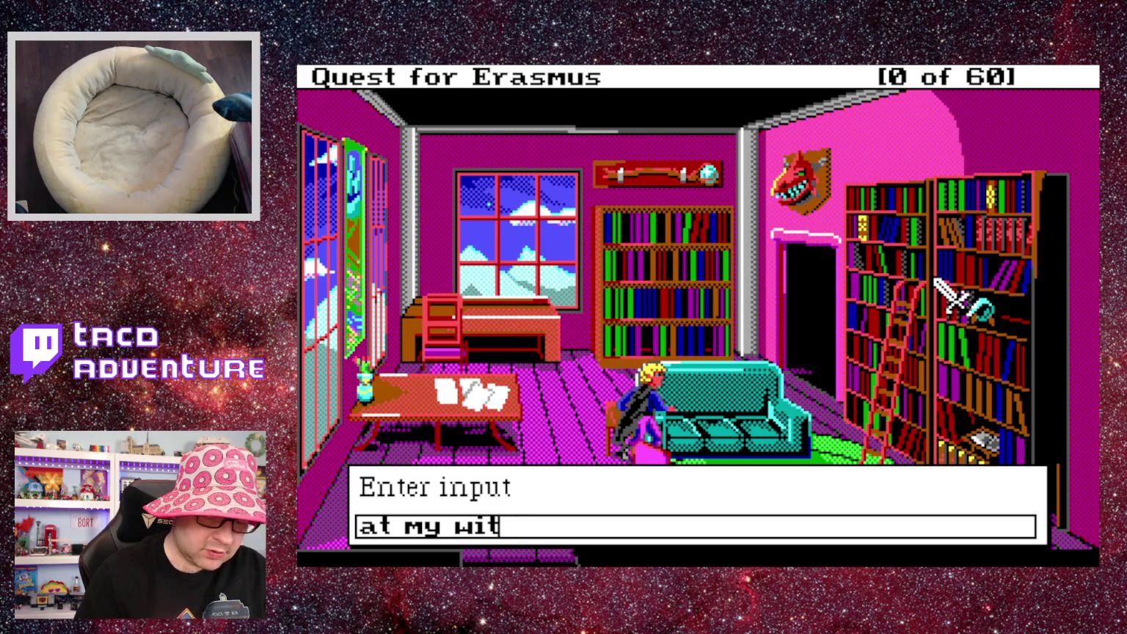
type("s beginn")
key("Return")
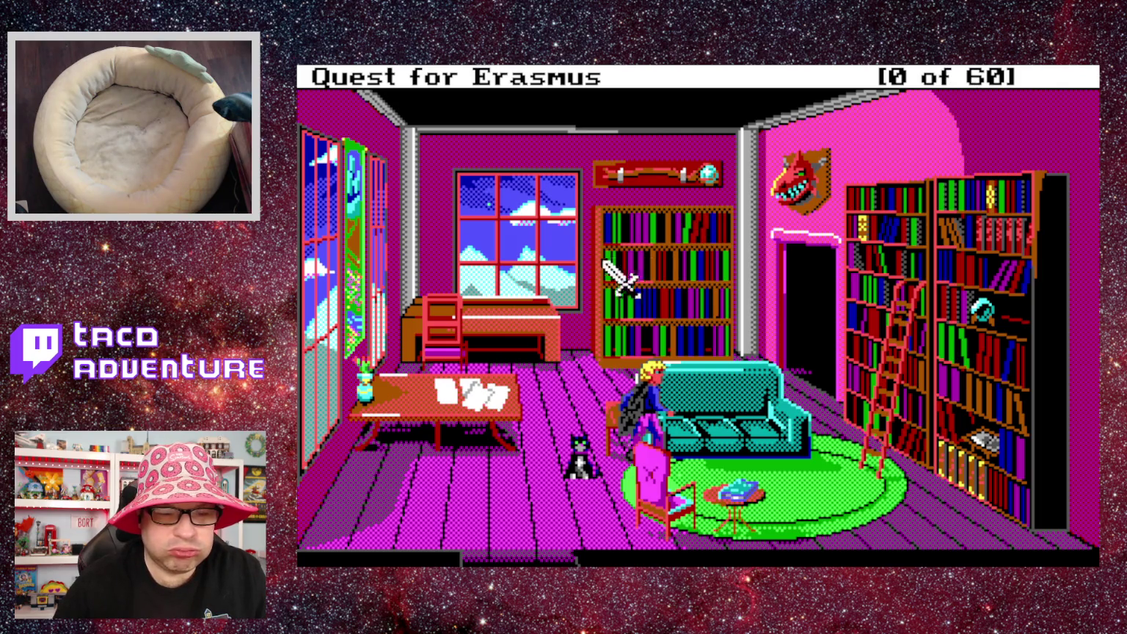
Turn toward the bookshelf and enter 'look at couch', then dismiss the reply.
left_click(619, 290)
type("look a")
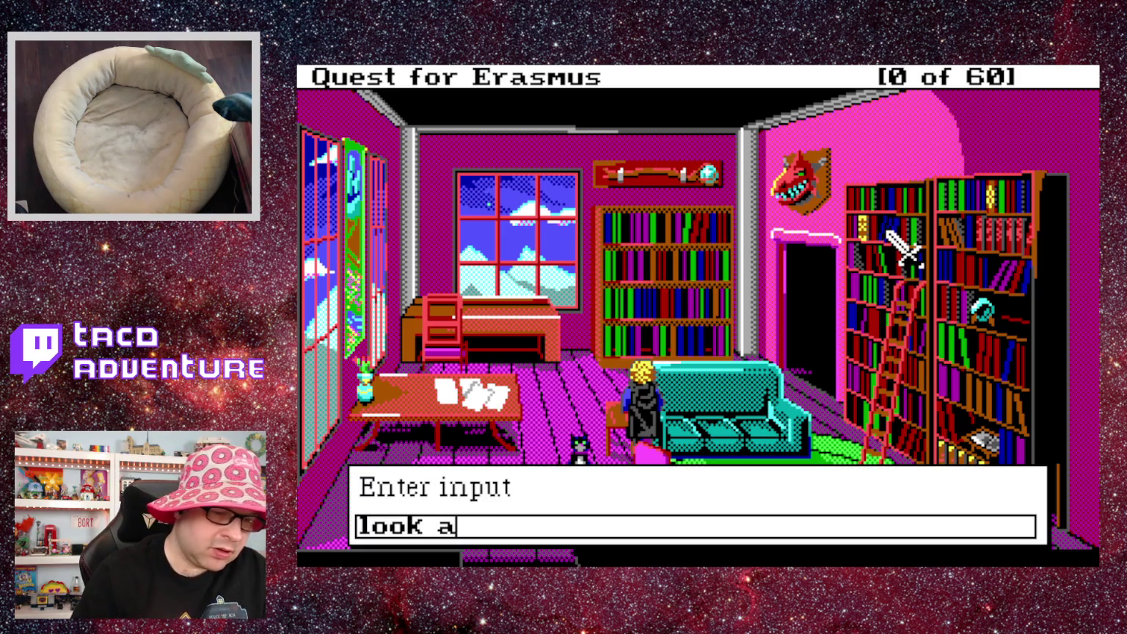
type("t couch")
key("Return")
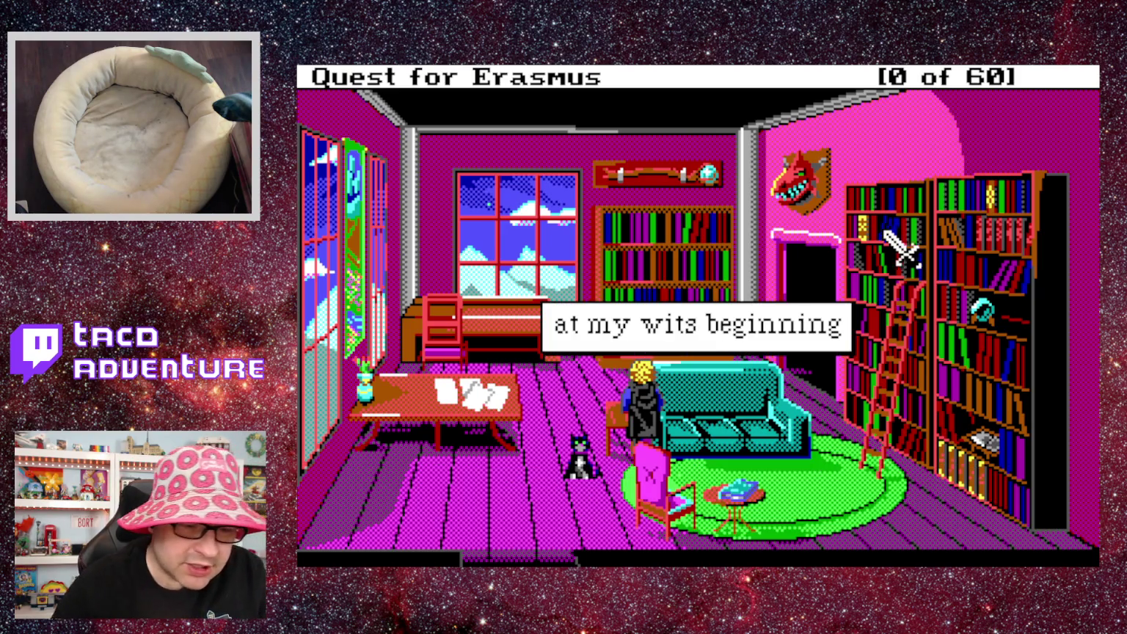
key("Return")
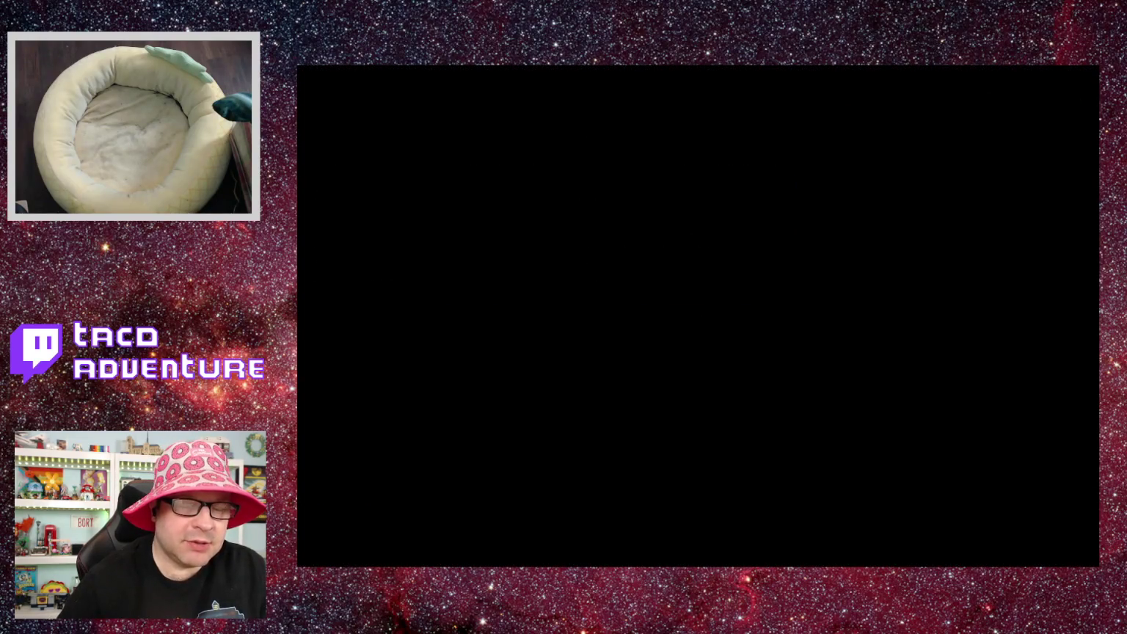
Warp to room 108, the library, and walk the hero up toward the table.
type("108")
key("Return")
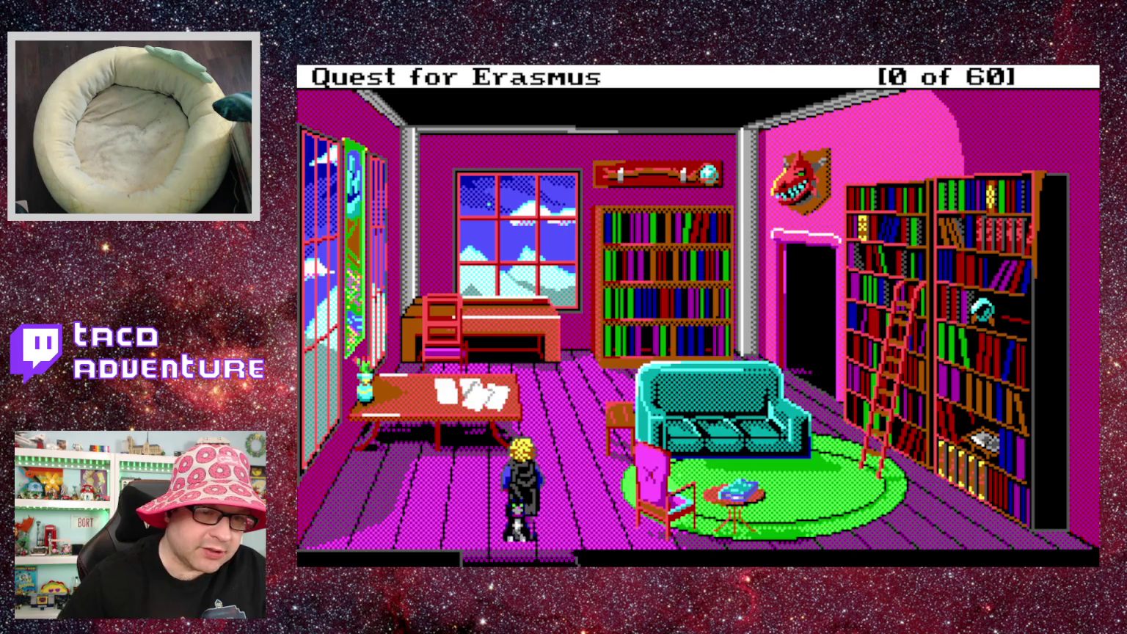
key("Return")
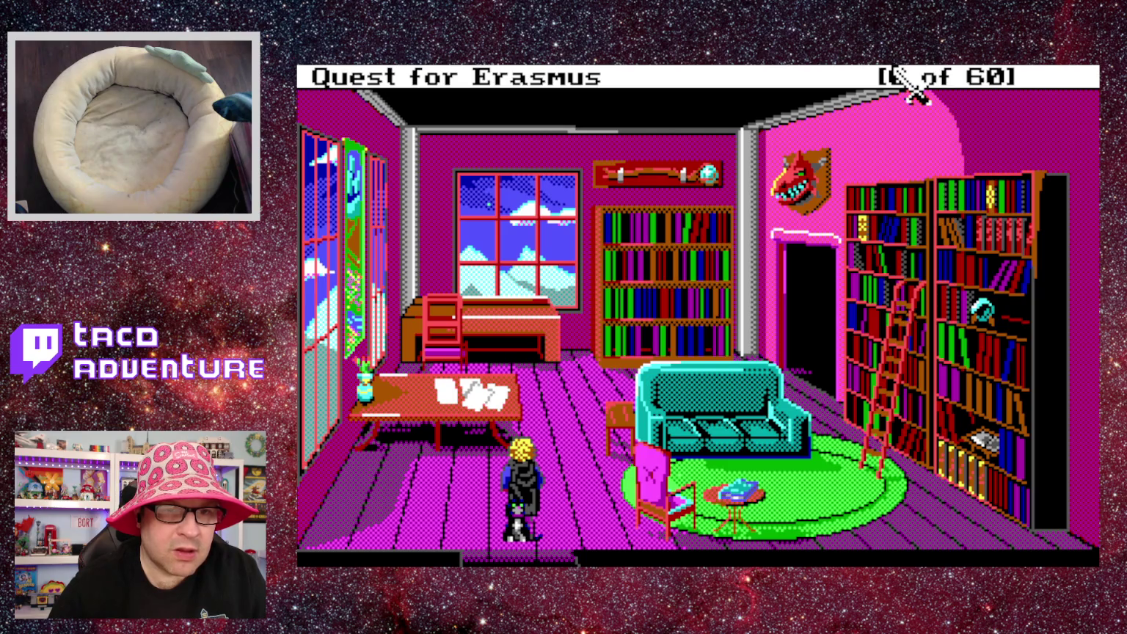
left_click(594, 223)
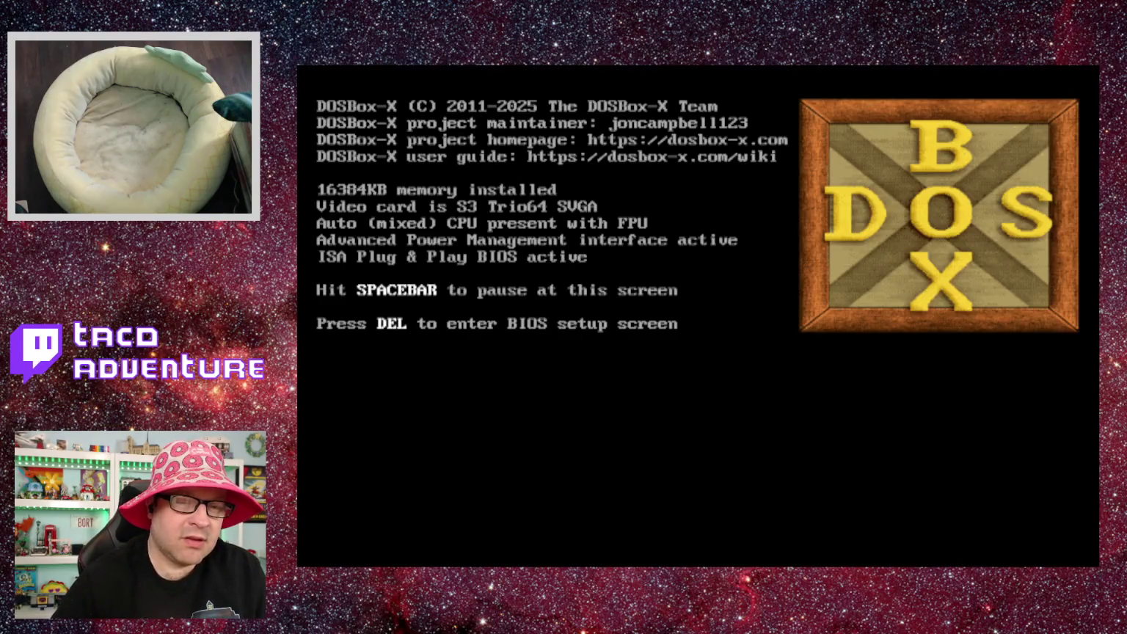
Warp to room 108 and submit the single-word command 'at'.
type("108")
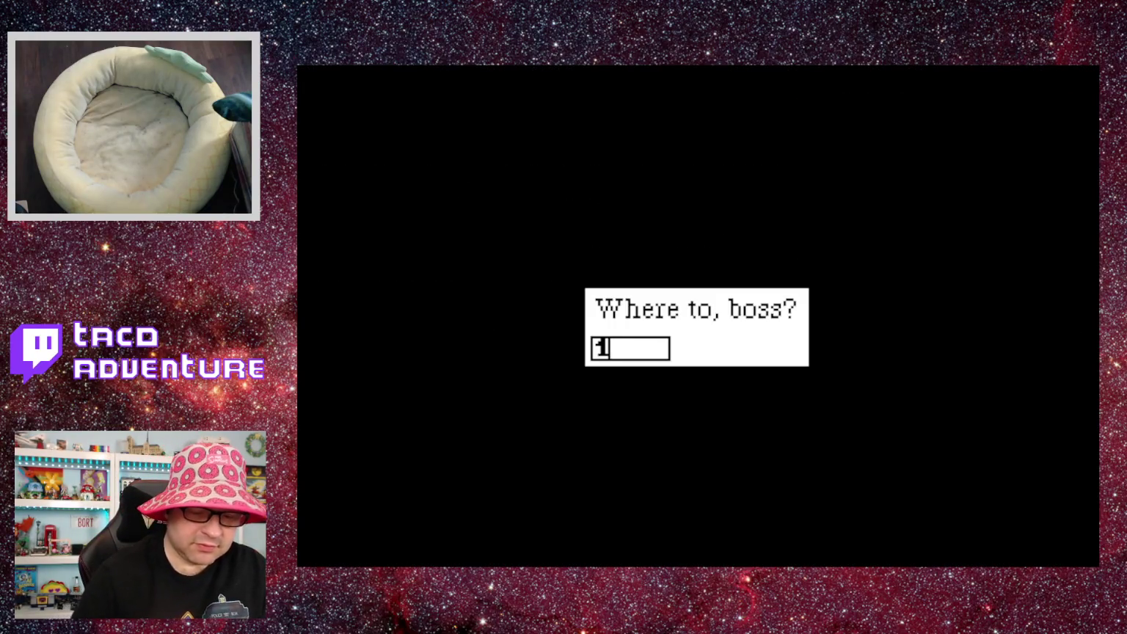
key("Return")
type("at")
key("Return")
key("Return")
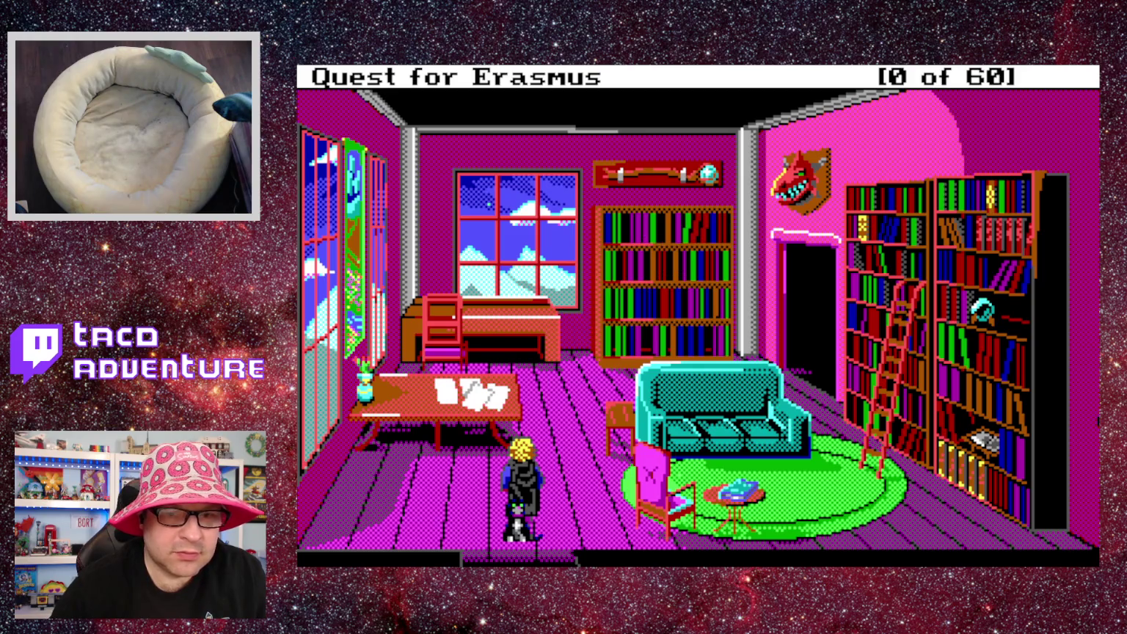
Walk the hero up and to the left, then reset the emulated machine with Alt+F4.
key("Home")
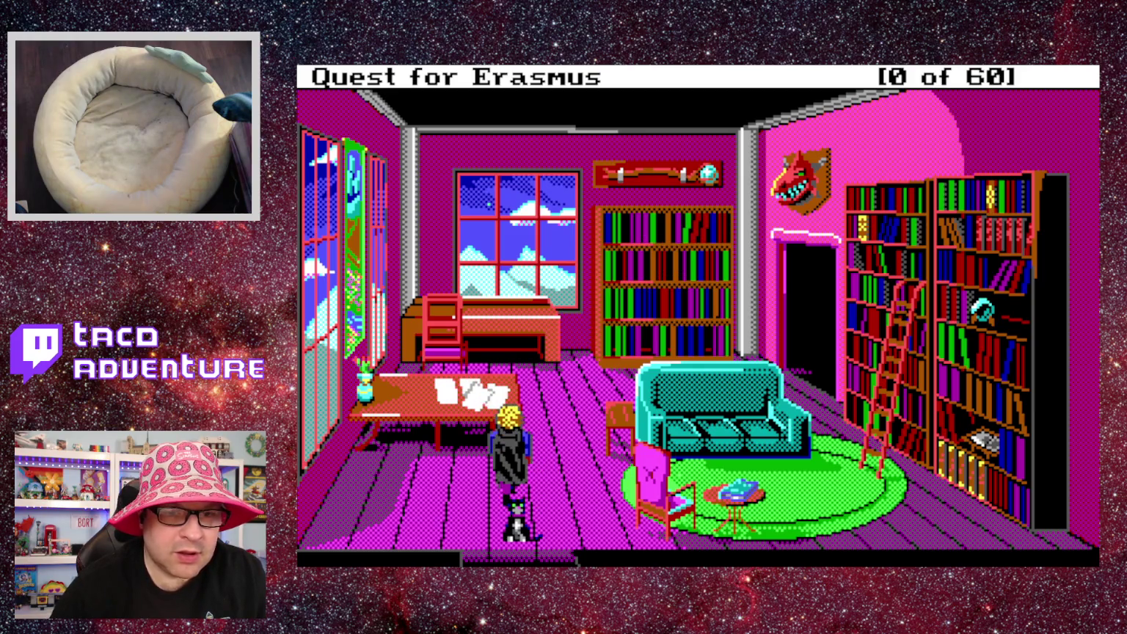
key("alt+F4")
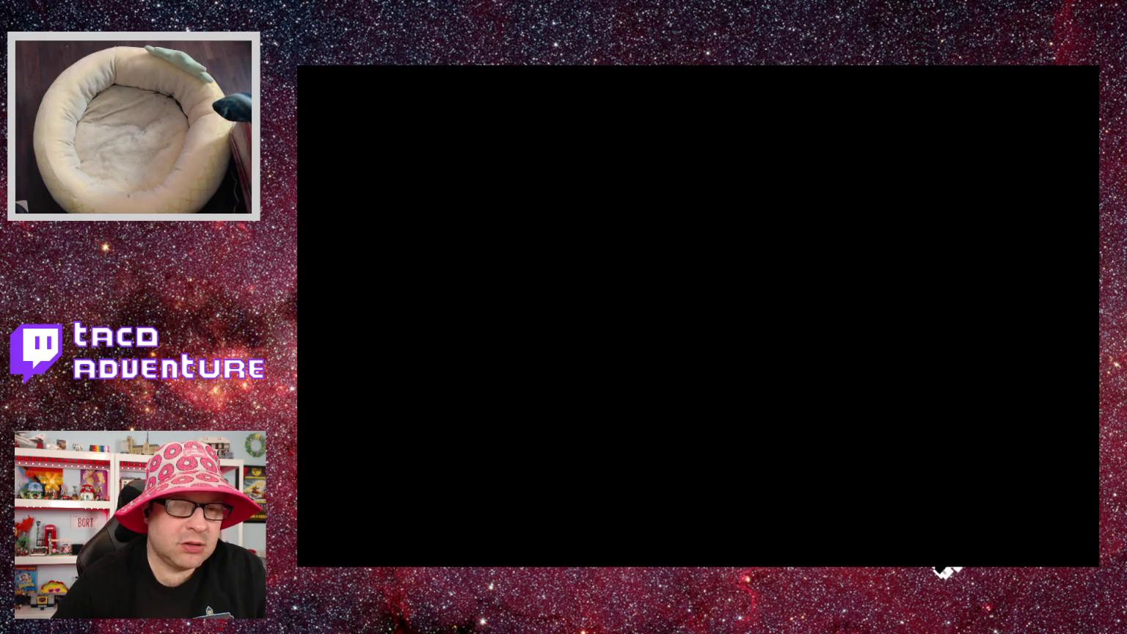
Warp to room 108 and dismiss the 'Syntax!' message.
type("108")
key("Return")
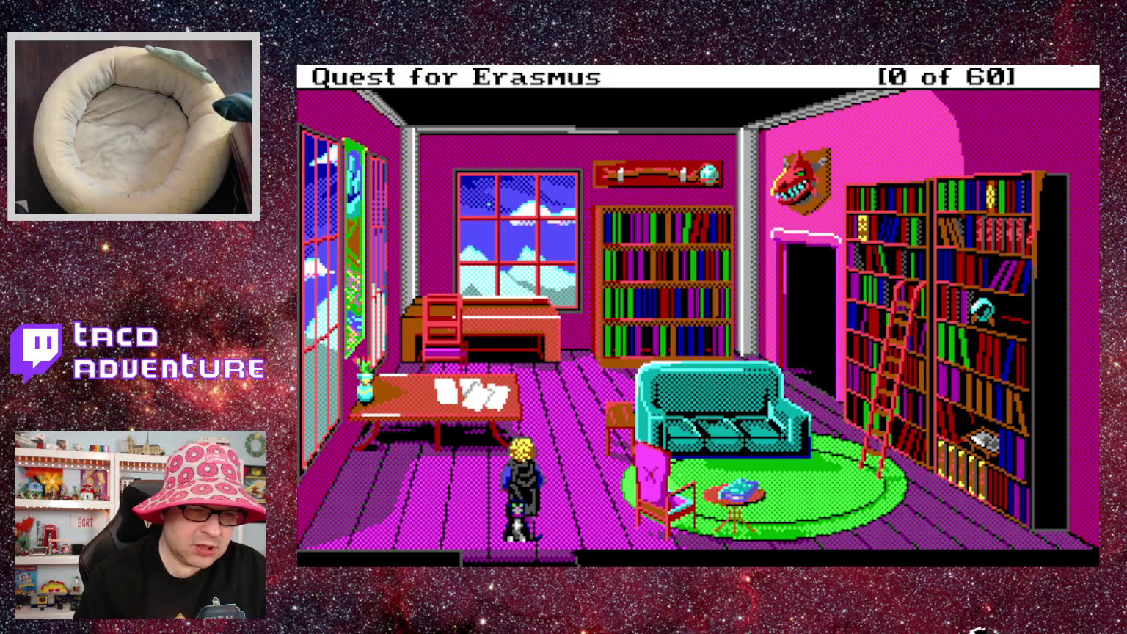
key("Return")
key("Return")
key("Return")
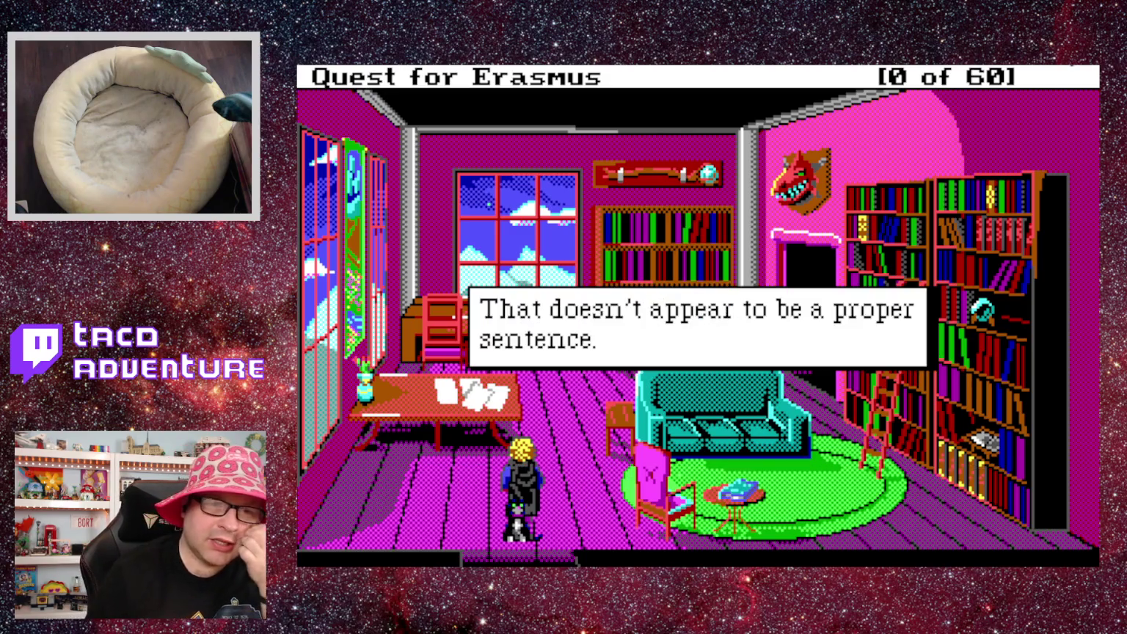
key("Return")
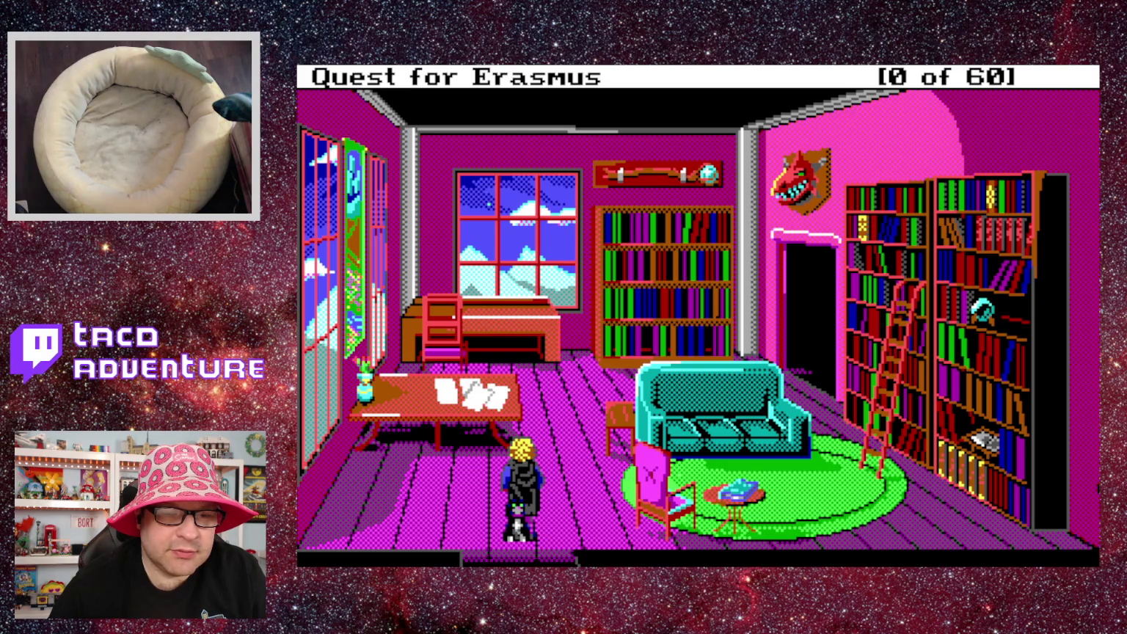
Enter the spell command 'cast open', correcting the typo.
type("cast pol")
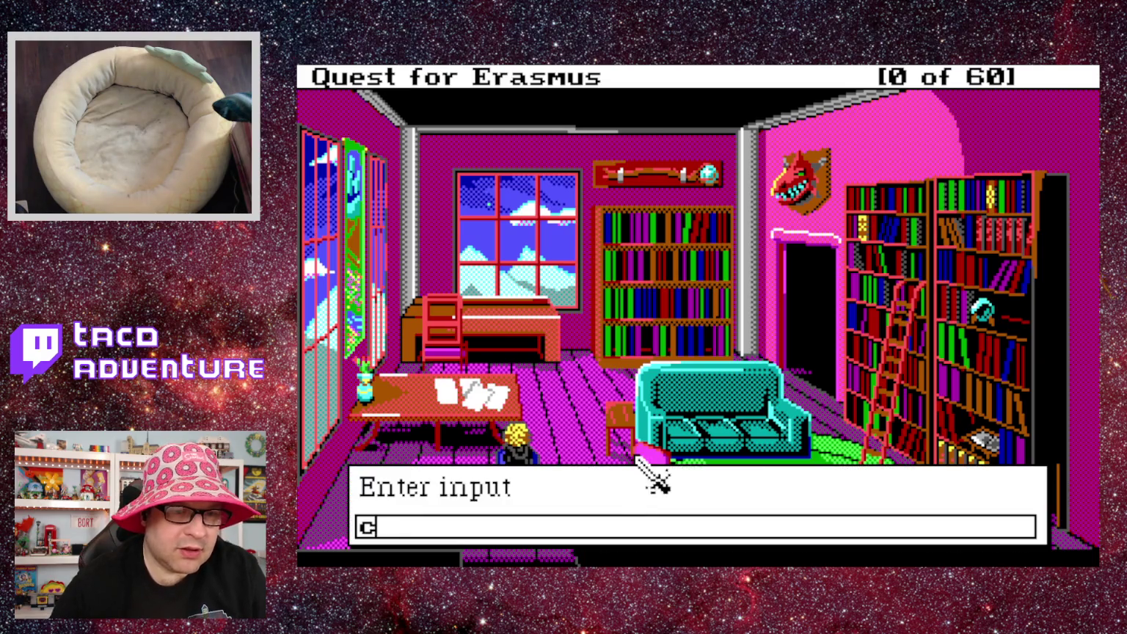
key("BackSpace")
key("BackSpace")
key("BackSpace")
type("open")
key("Return")
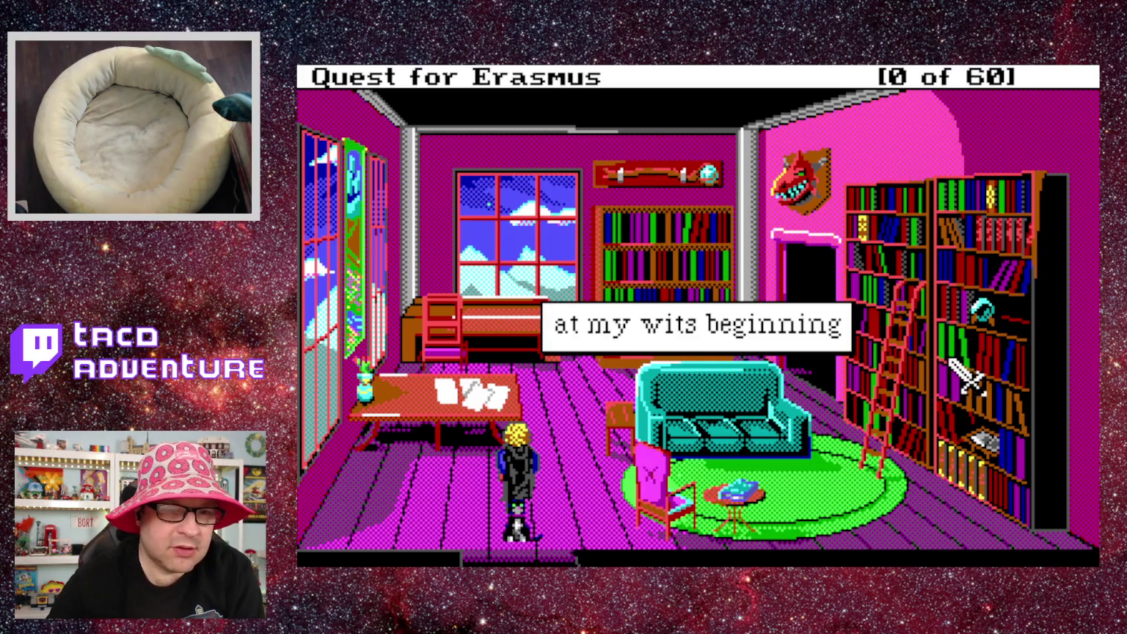
Cast the spell at the chosen spot, dismiss 'The spell has no effect', and walk to the back.
left_click(991, 381)
left_click(973, 361)
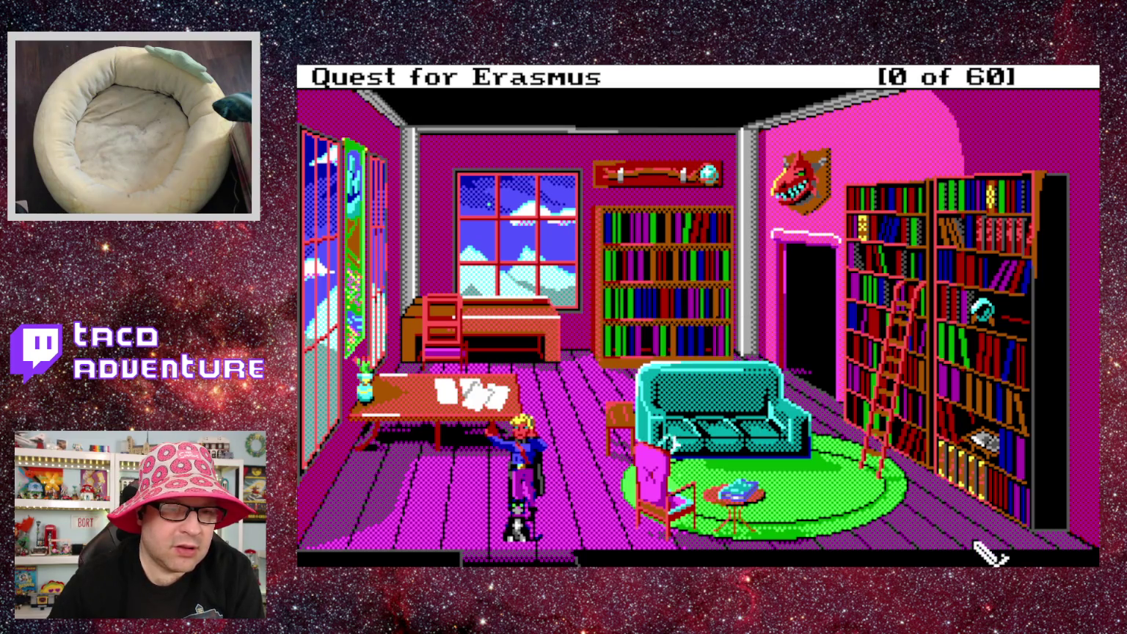
left_click(917, 503)
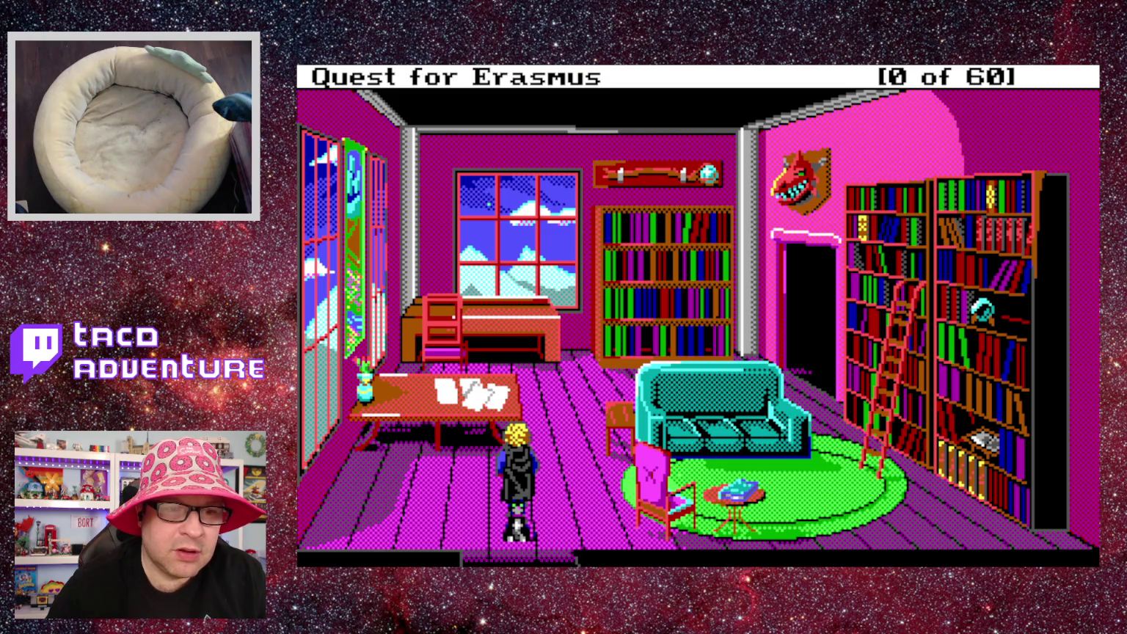
left_click(512, 135)
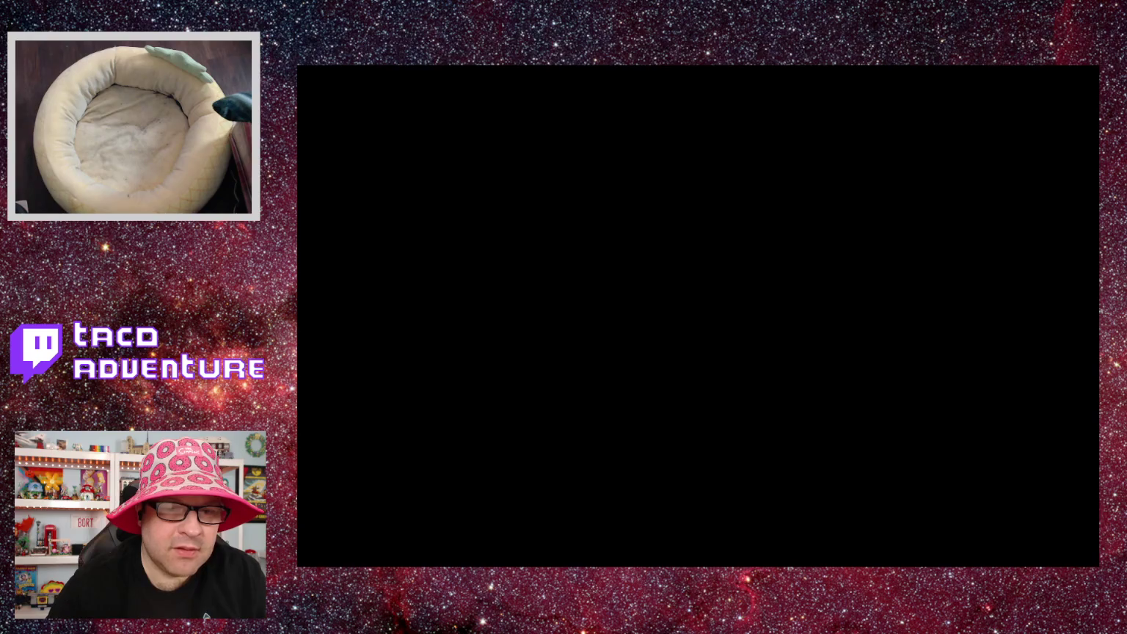
Warp to room 108 and try 'open sesame', dismissing the not-understood reply.
type("108")
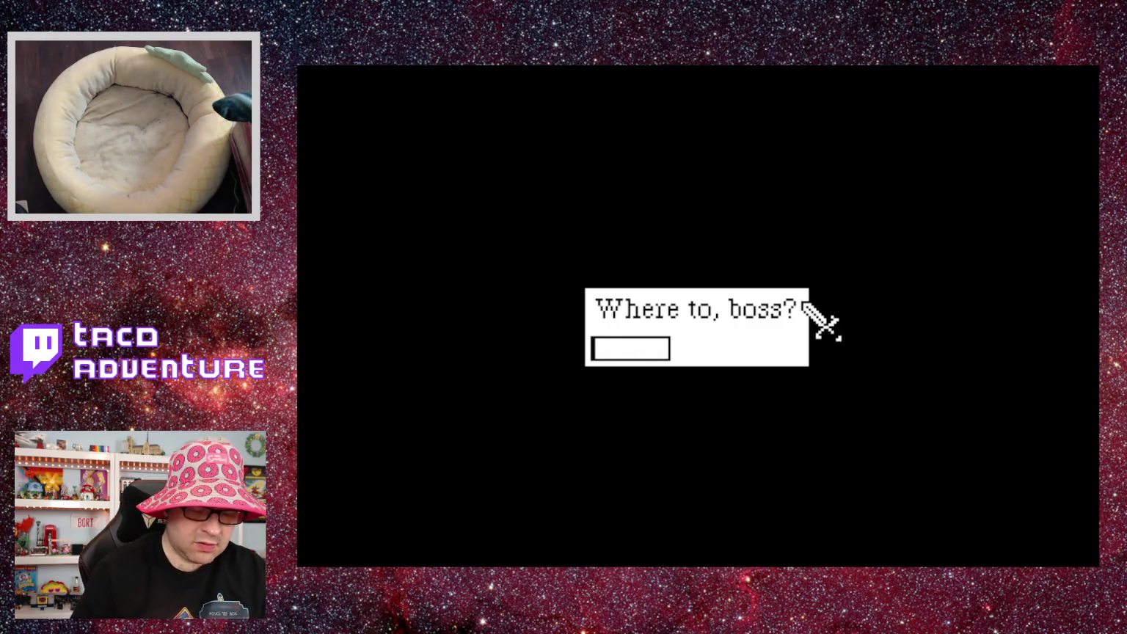
key("Return")
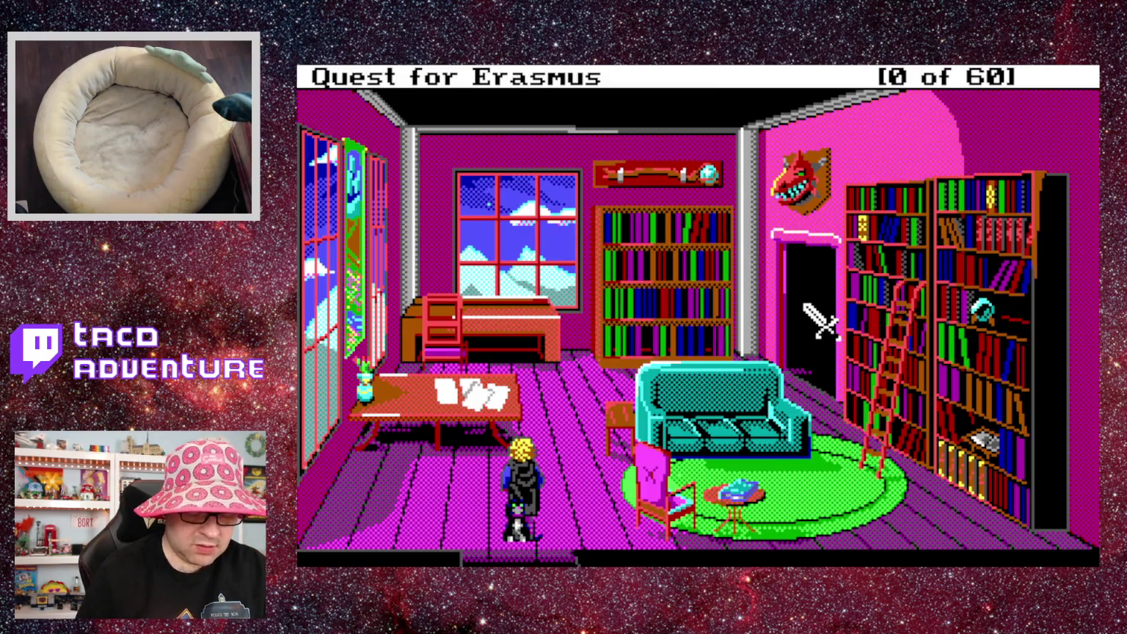
type("open sesame")
key("Return")
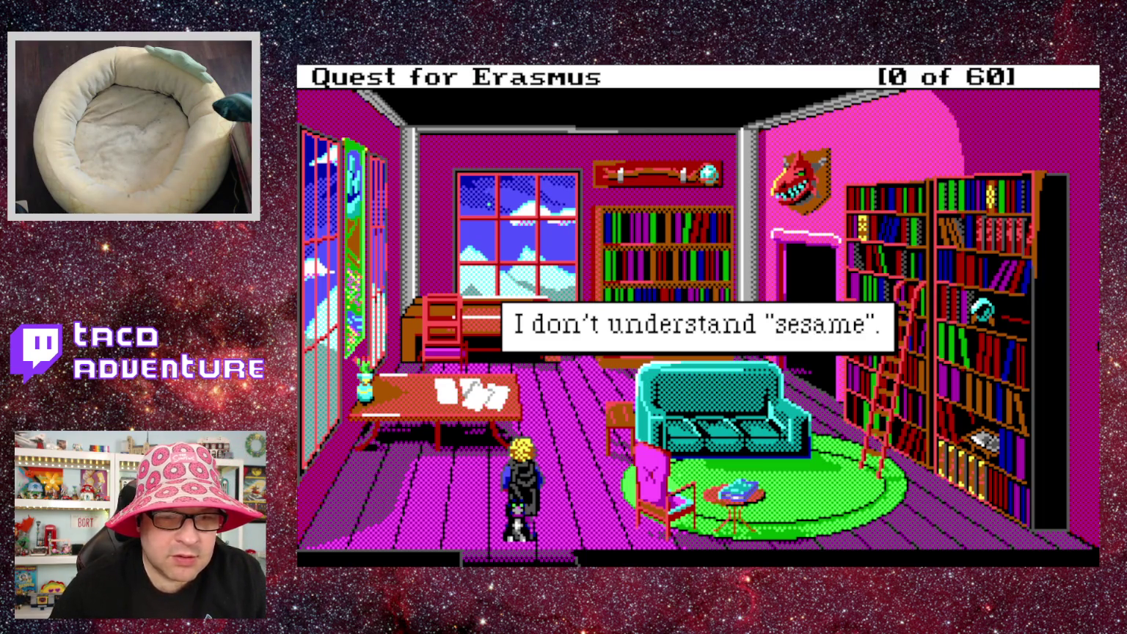
left_click(518, 256)
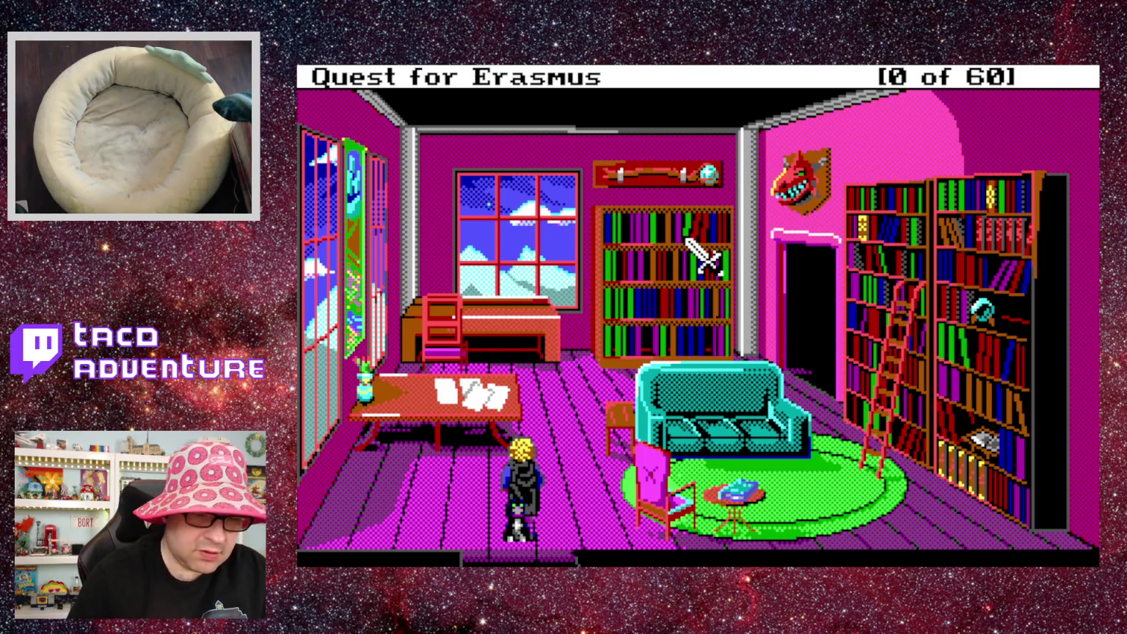
Say 'open sesame' twice more in the library.
type("open sesame")
key("Return")
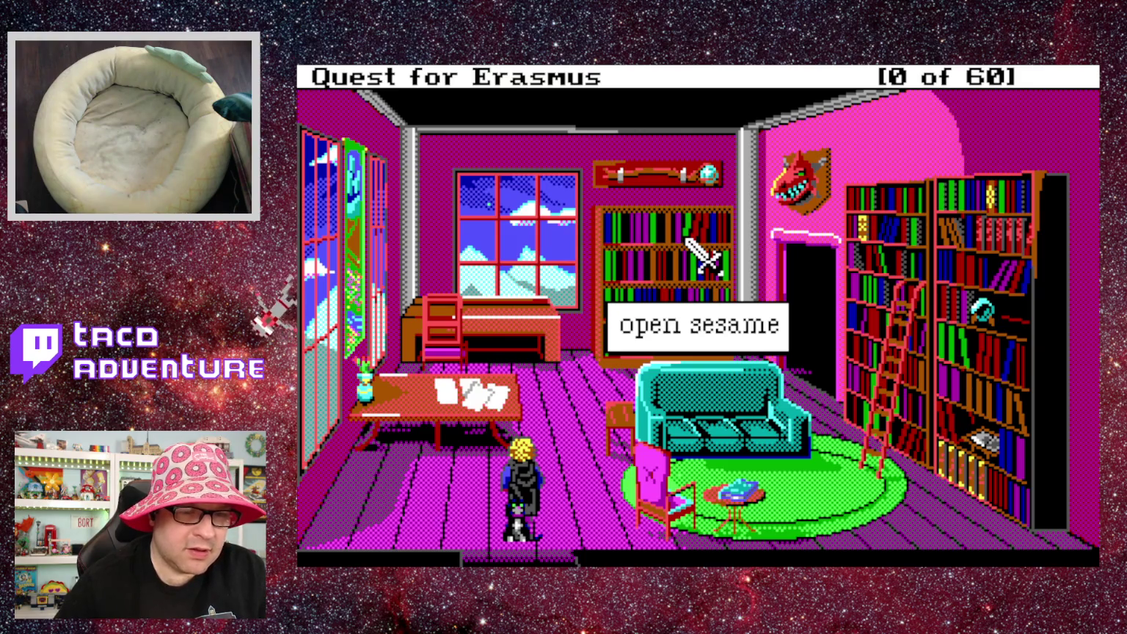
type("open s")
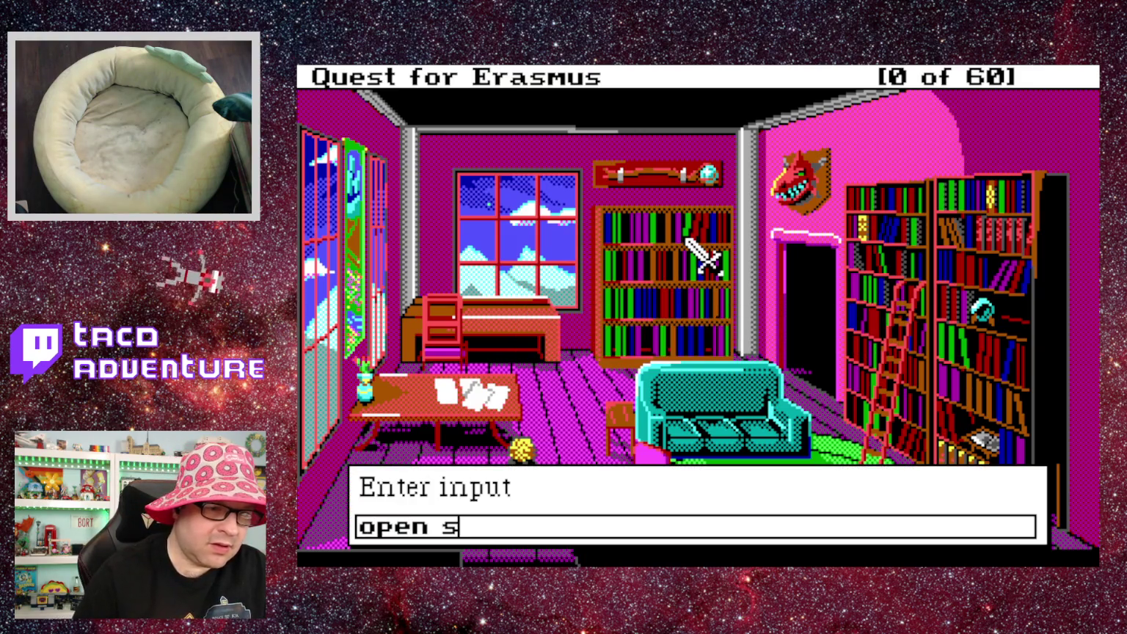
type("esame")
key("Return")
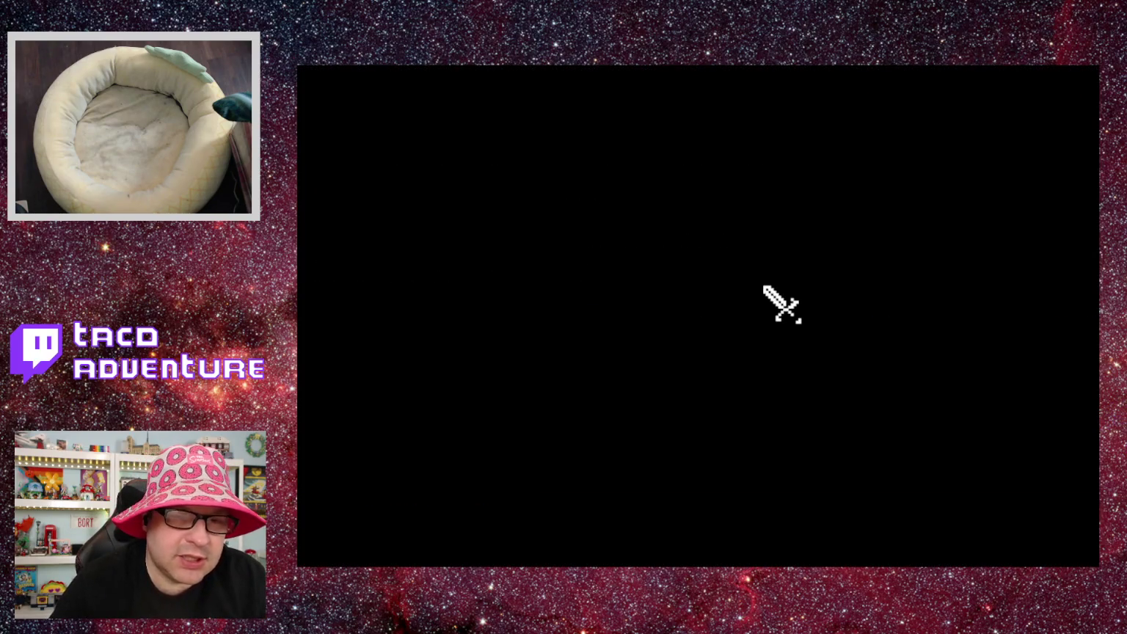
Warp to room 108 and enter 'open sesame'.
type("108")
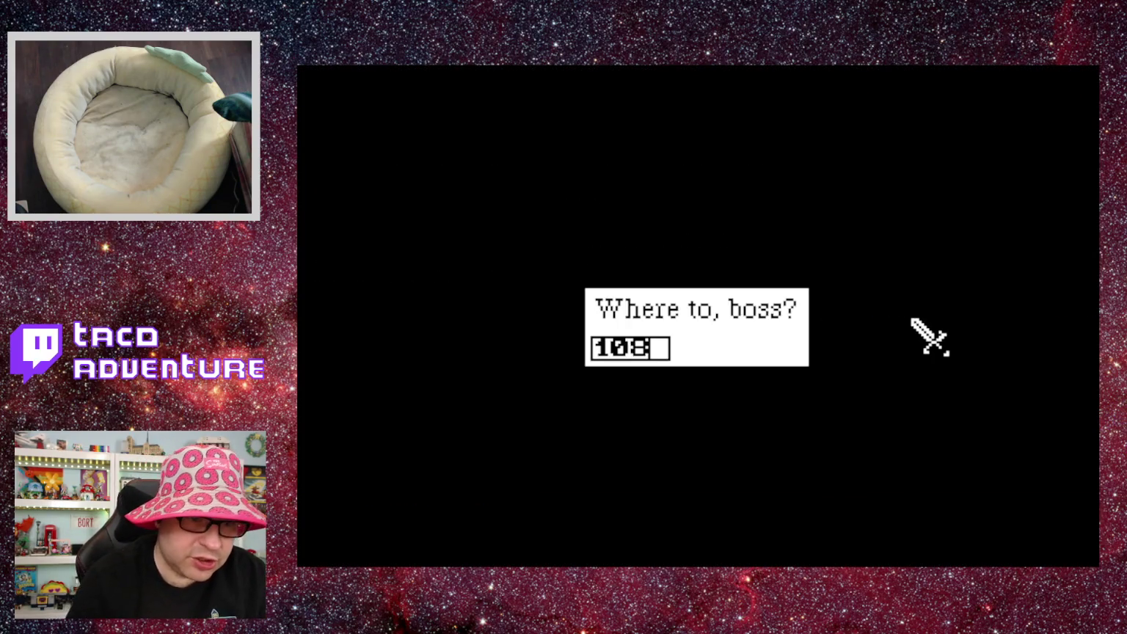
key("Return")
type("open")
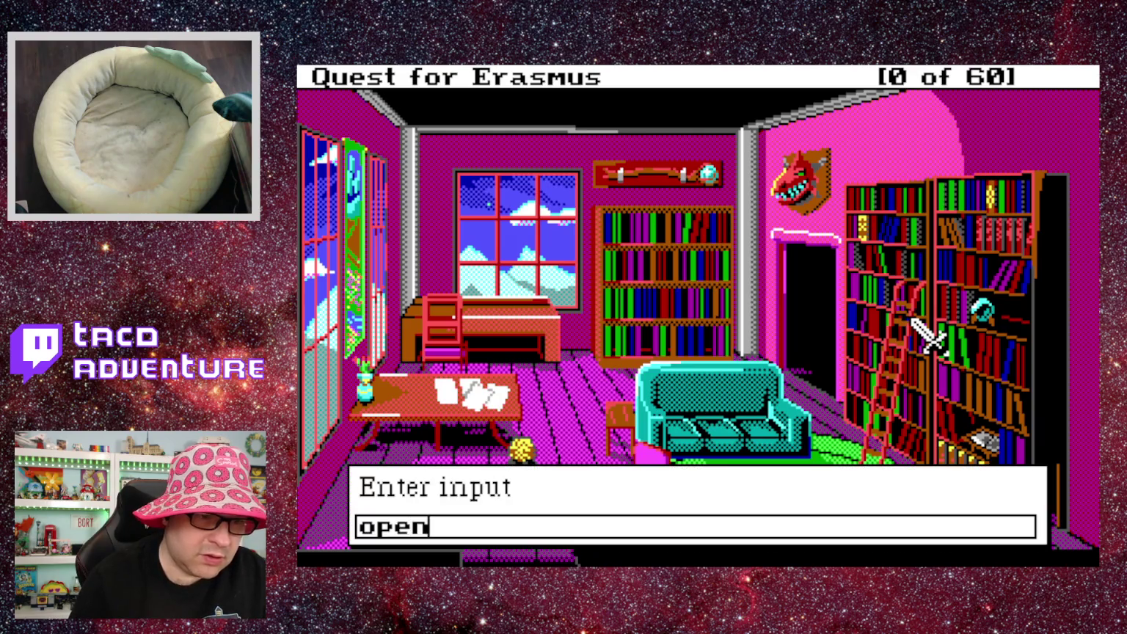
type(" sesame")
key("Return")
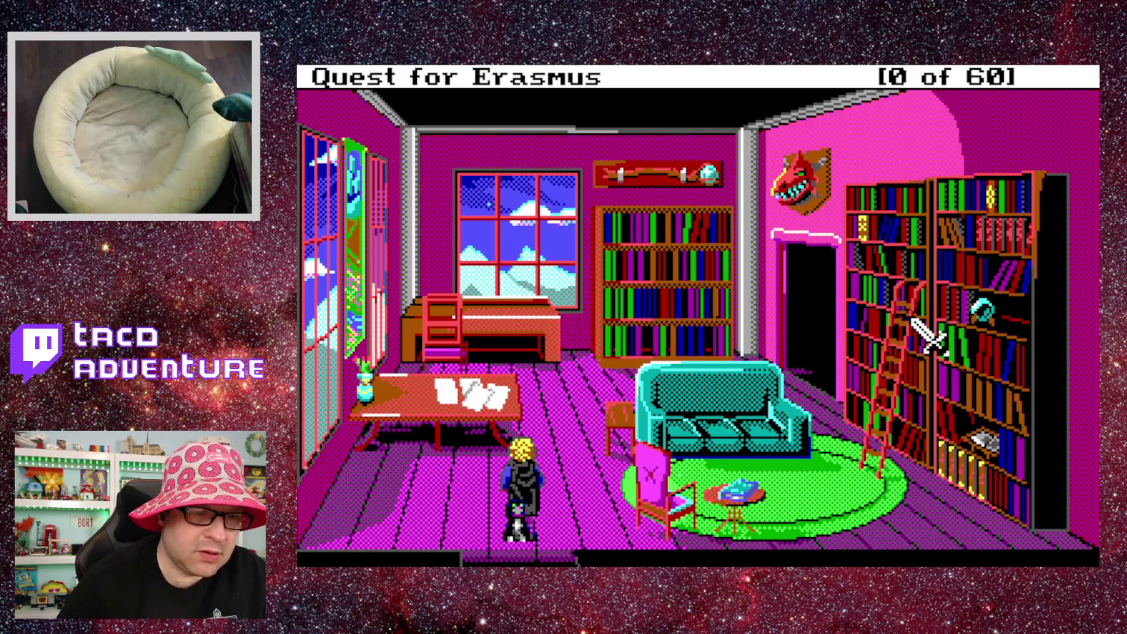
Try 'open seseme' and then 'open sesame' again, dismissing each reply.
type("open ses")
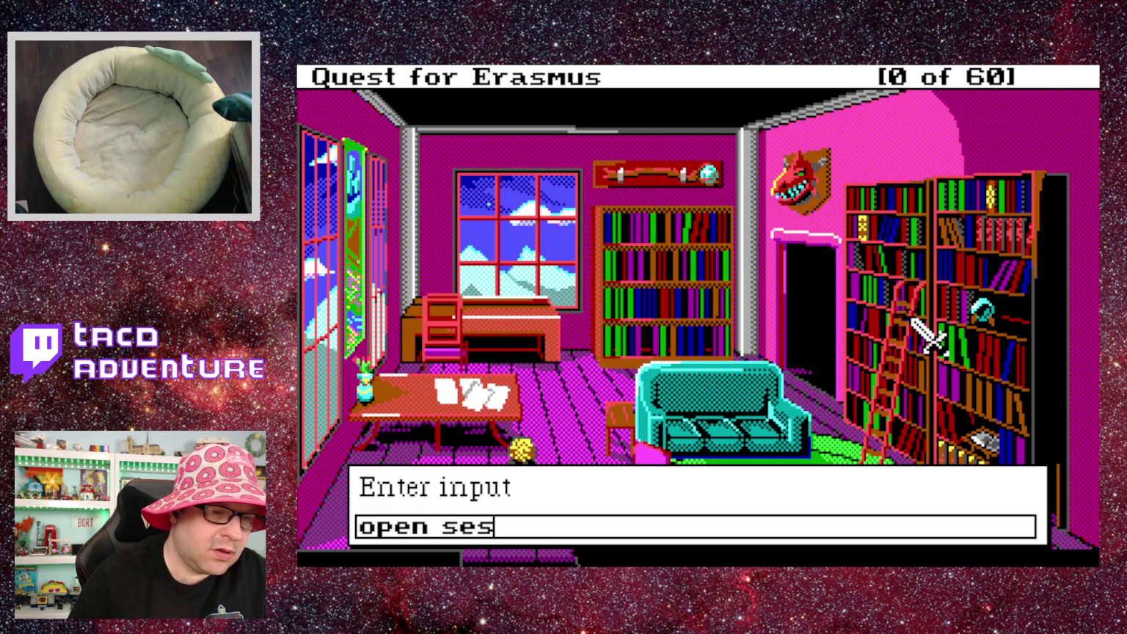
type("eme")
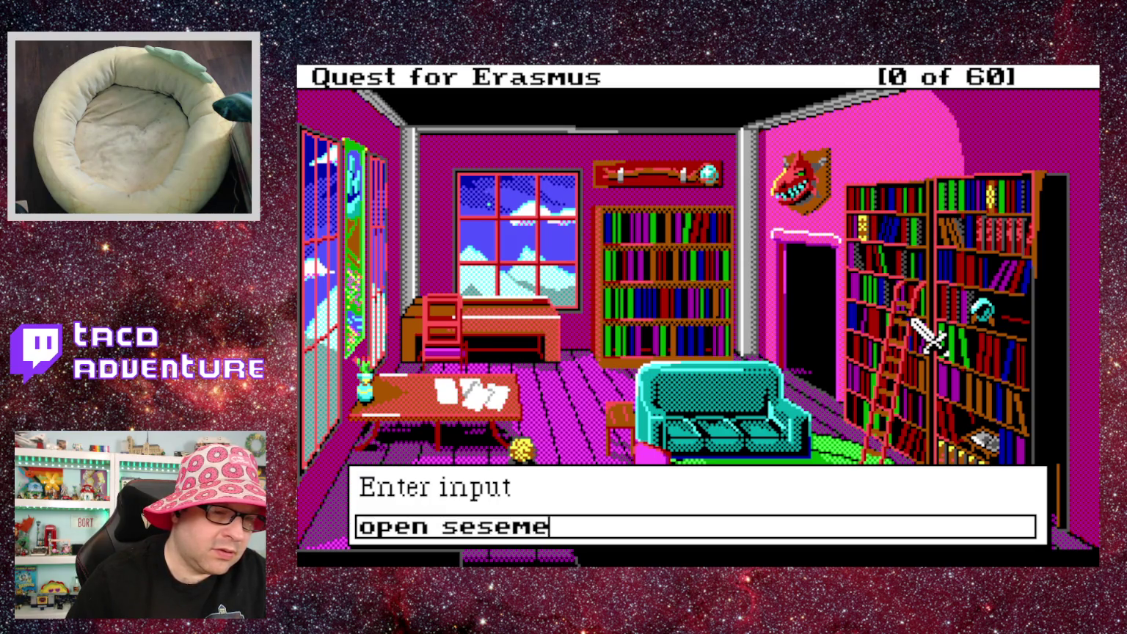
key("Return")
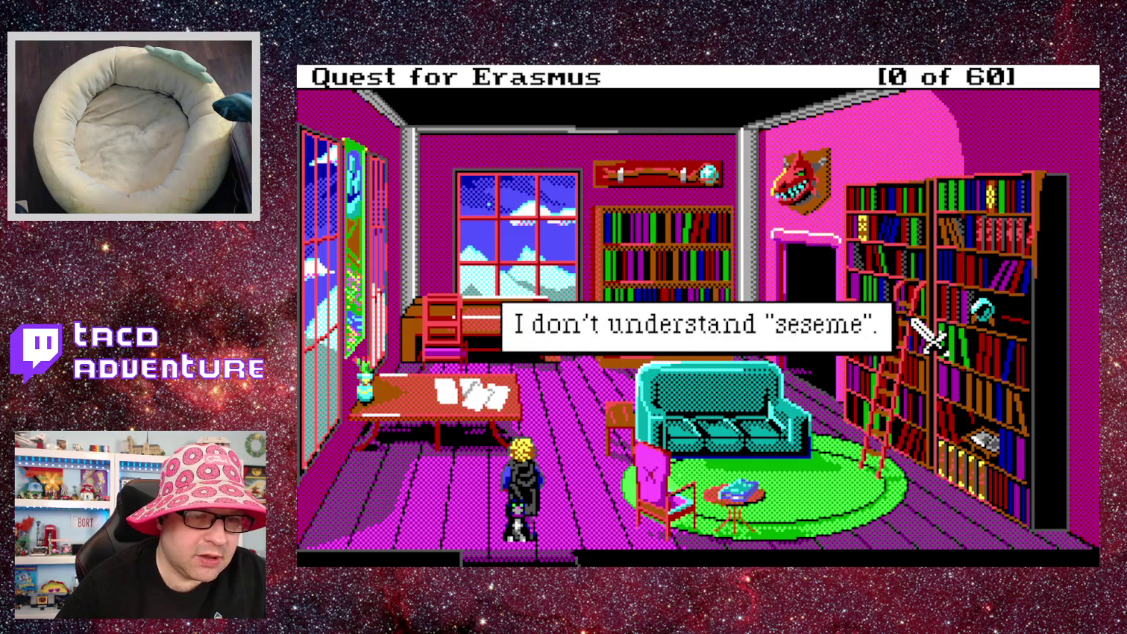
key("Return")
type("open sesame")
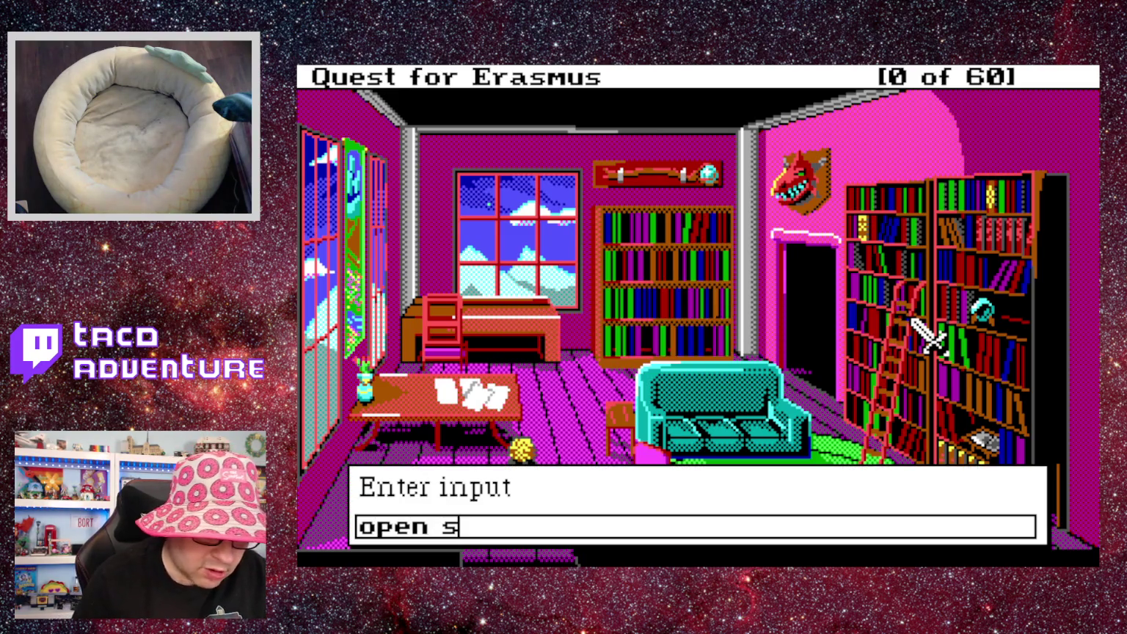
key("Return")
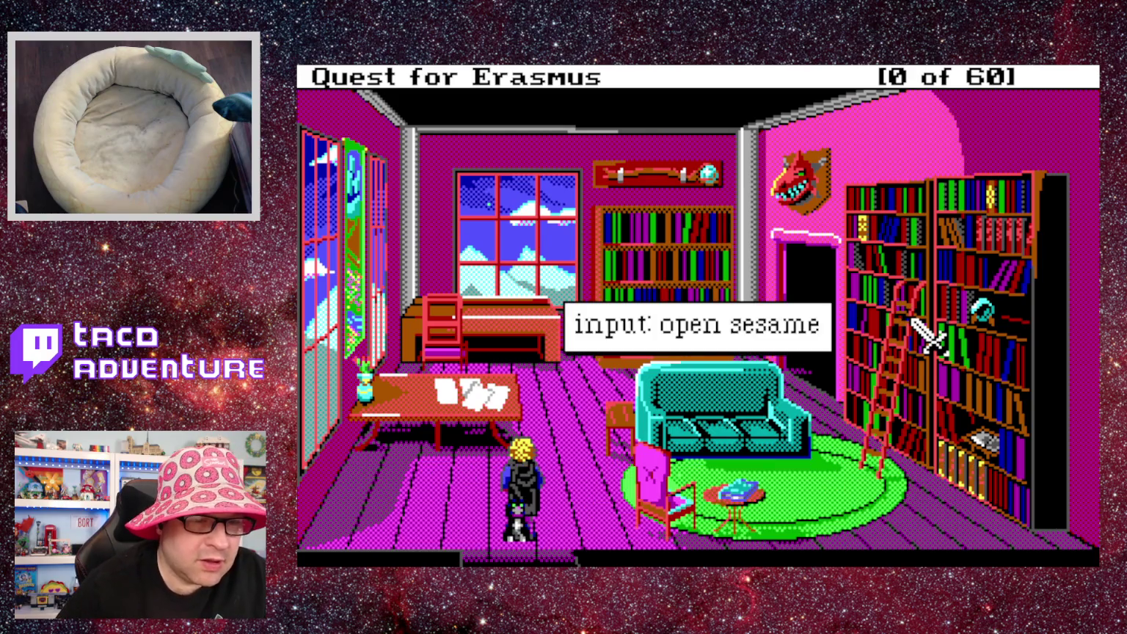
key("Return")
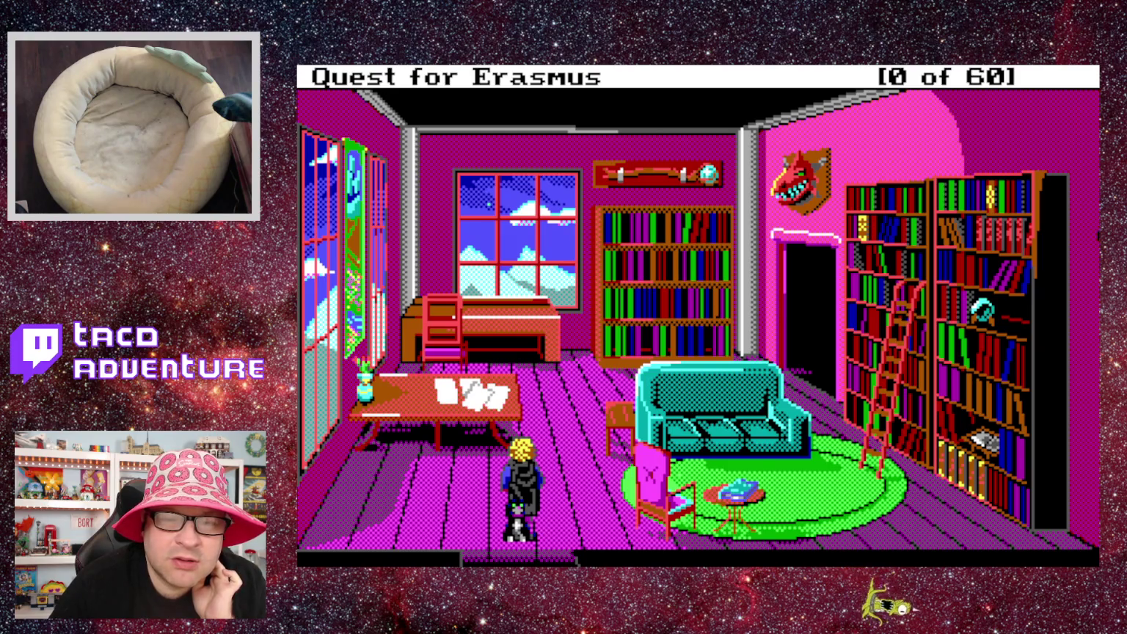
Walk toward the couch and submit 'open sesame', advancing to the 'I don't understand' reply.
left_click(747, 367)
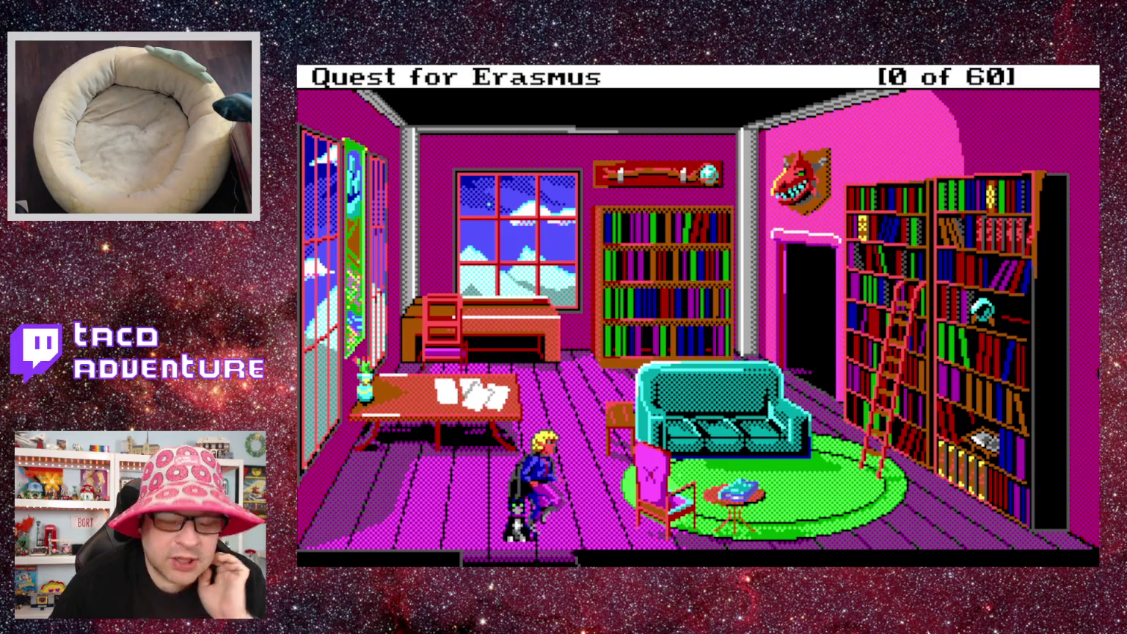
type("open sesema")
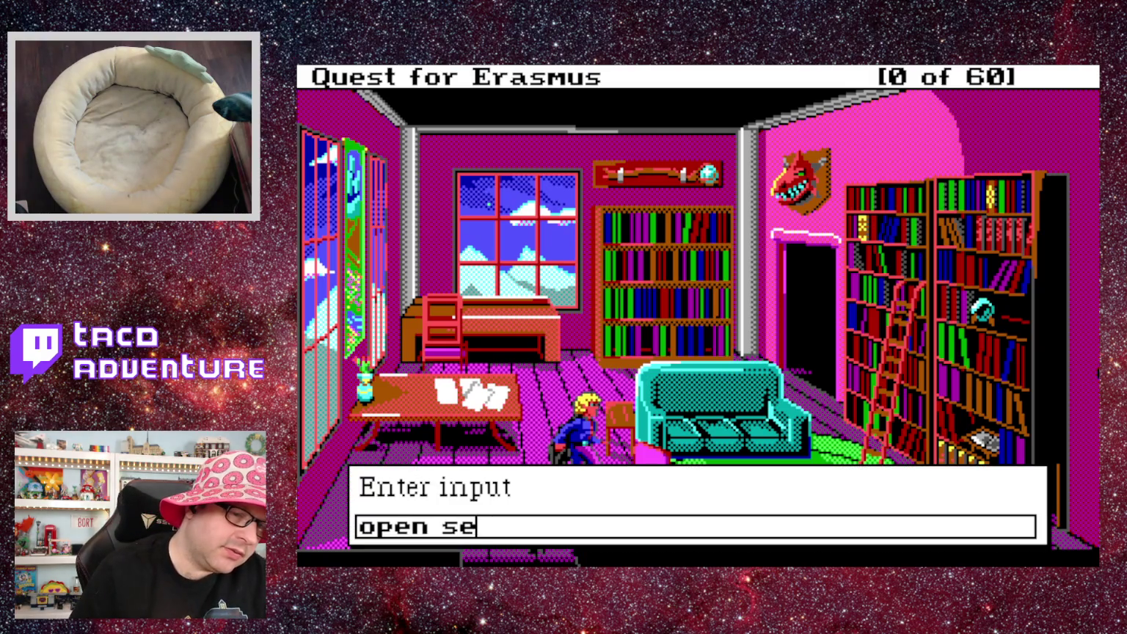
key("BackSpace")
key("BackSpace")
key("BackSpace")
type("ame")
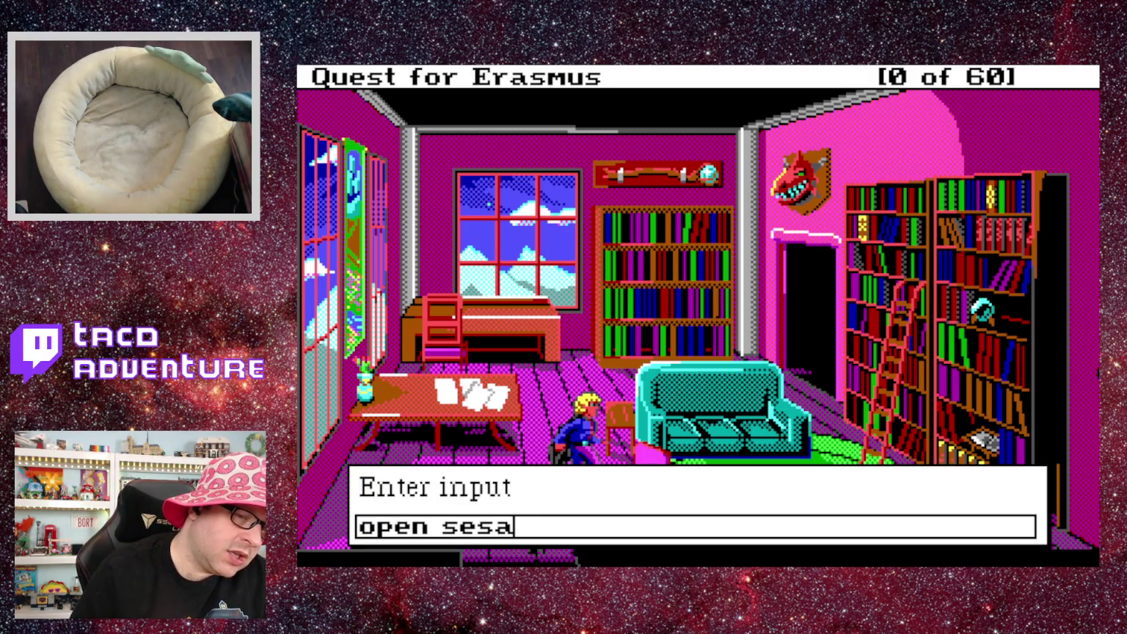
key("Return")
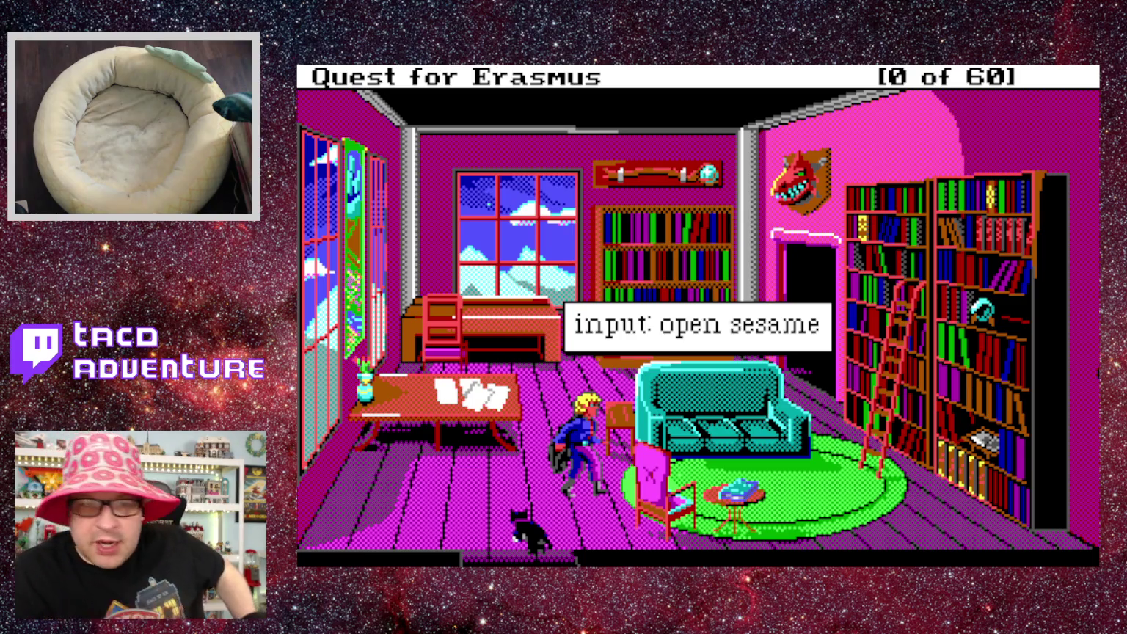
key("Return")
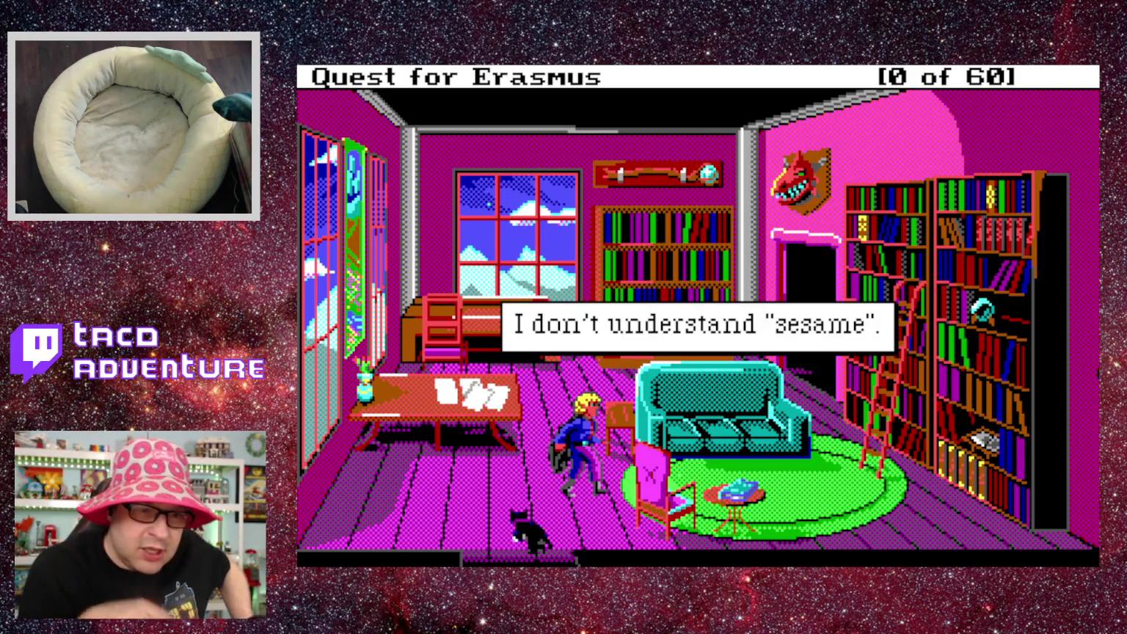
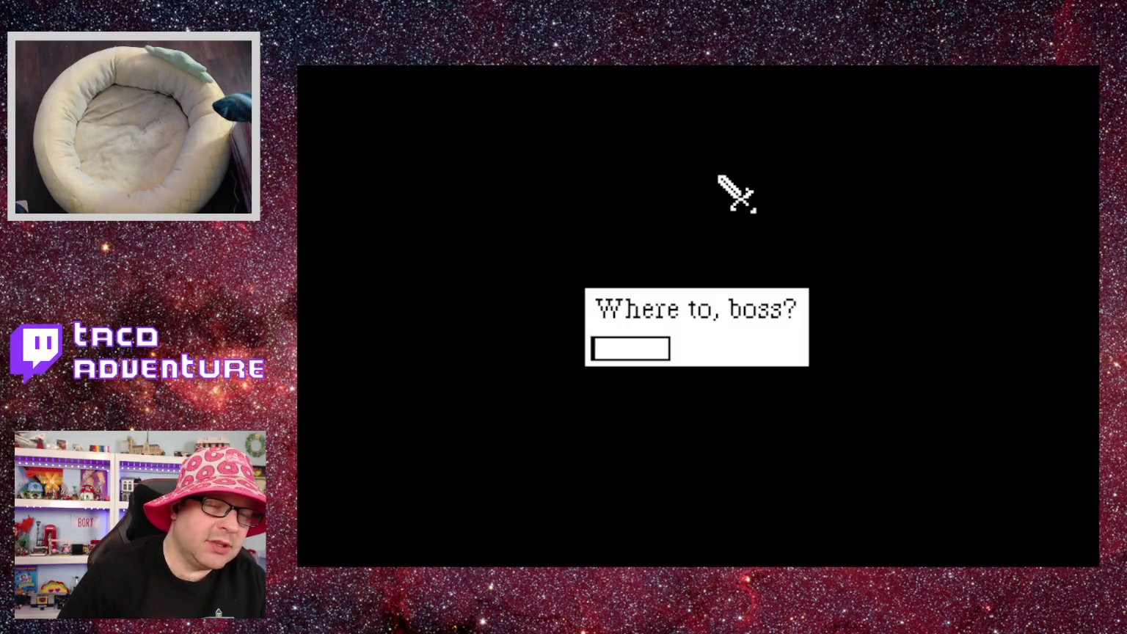
Teleport to room 10 and submit the test command 'op'.
type("10")
key("Return")
type("op")
key("Return")
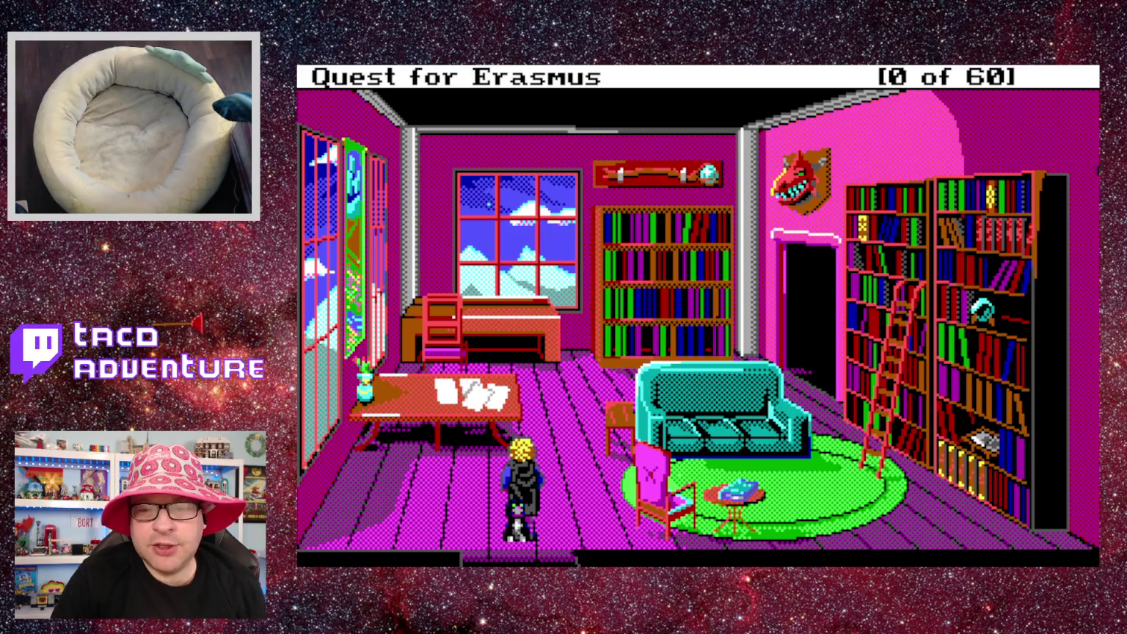
Walk the hero north, then teleport to room 100.
key("Up")
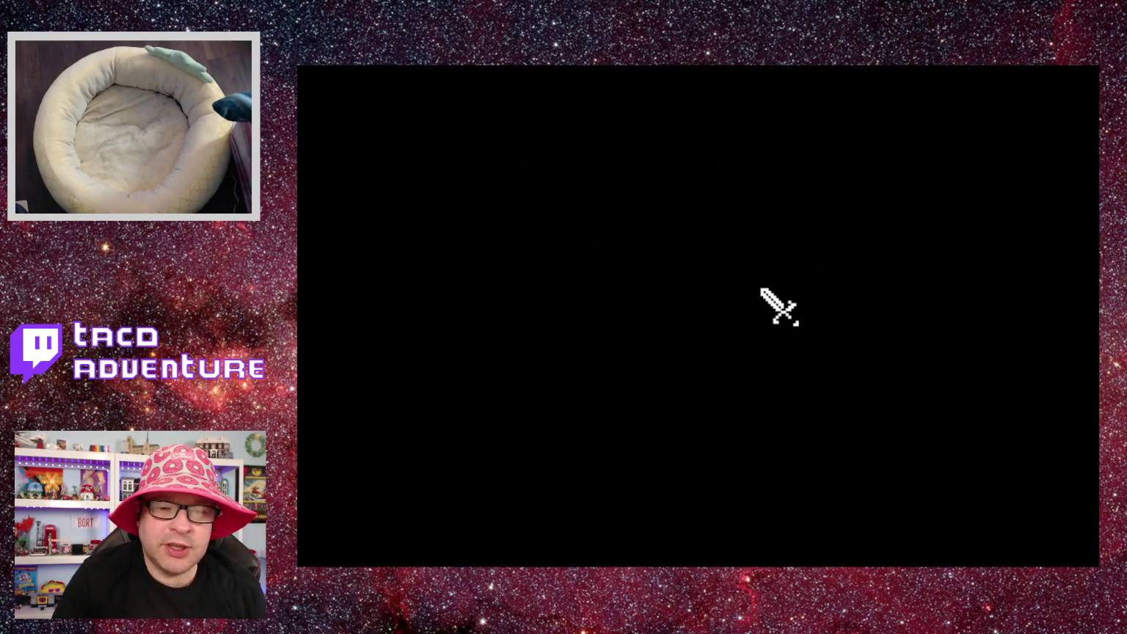
type("100")
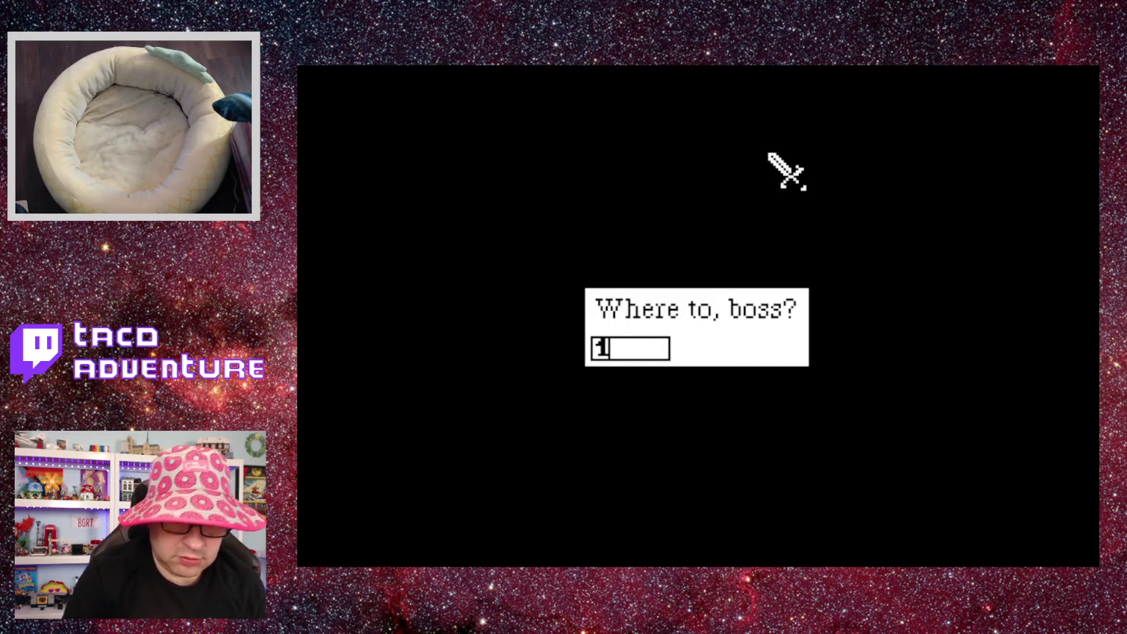
key("Return")
Enter 'say open sesame' and walk the hero out the bottom of the room.
type("say open sesame")
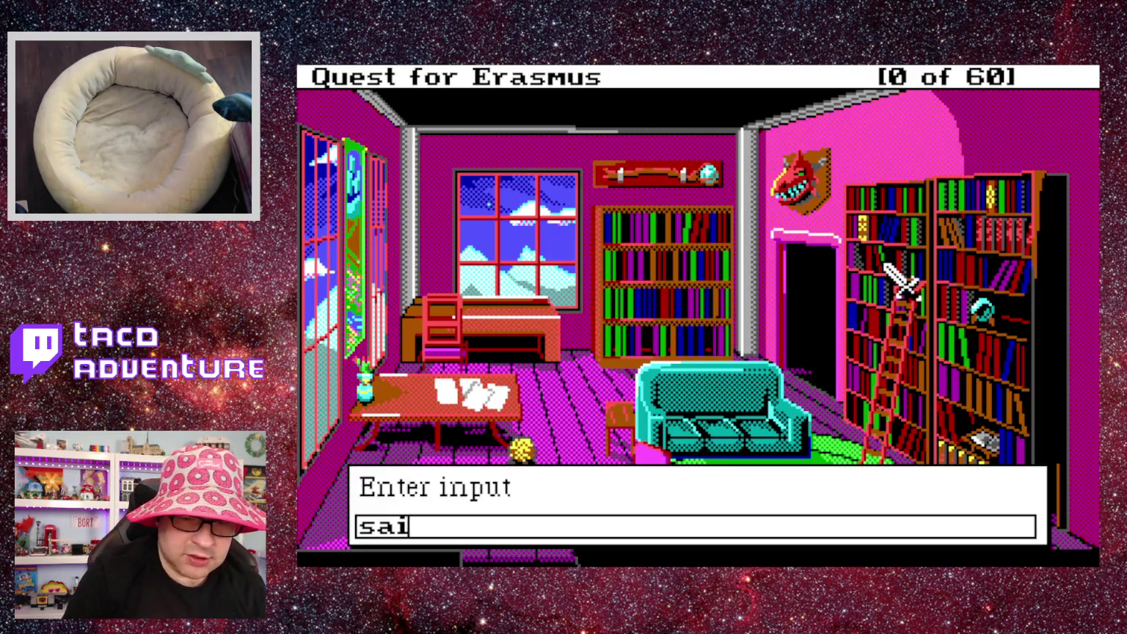
key("Return")
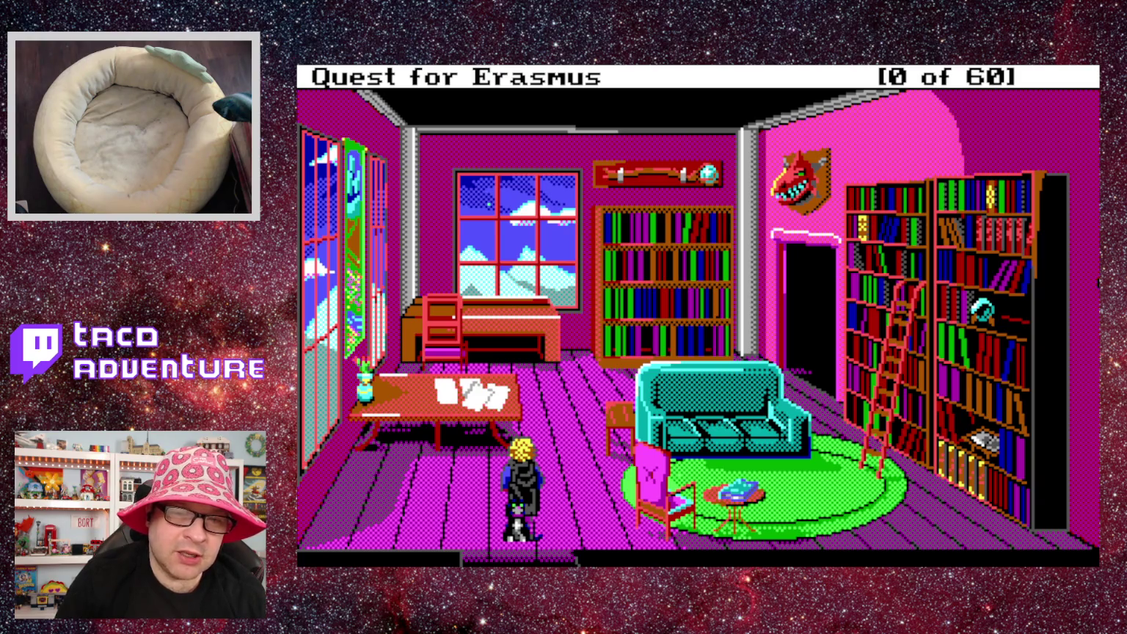
key("Down")
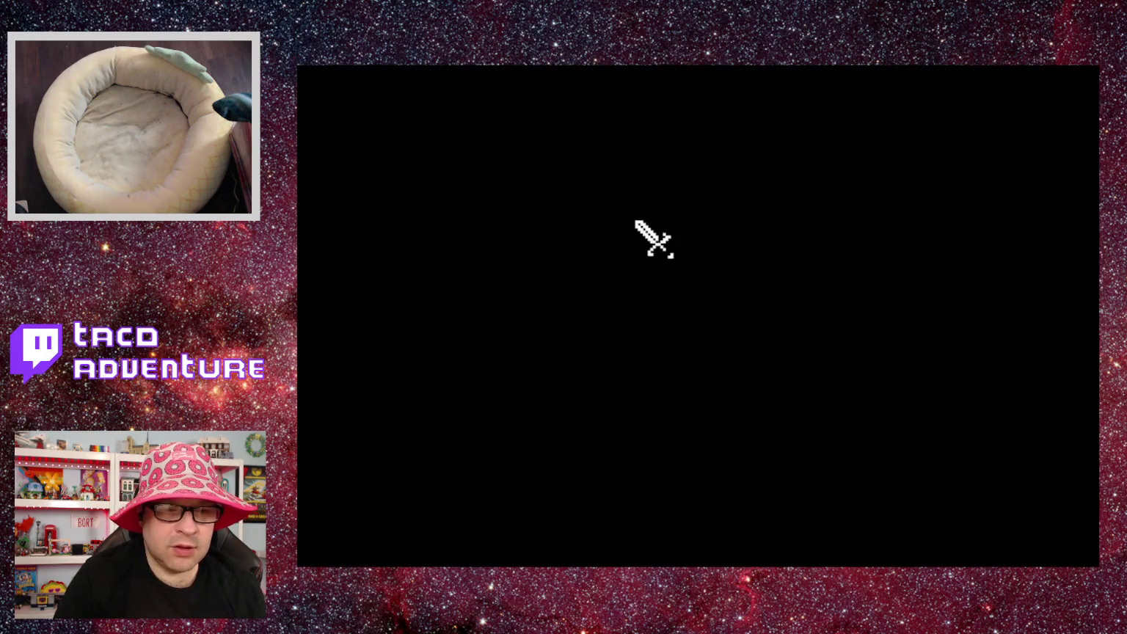
Teleport to room 1 and enter 'open sesame'.
type("1")
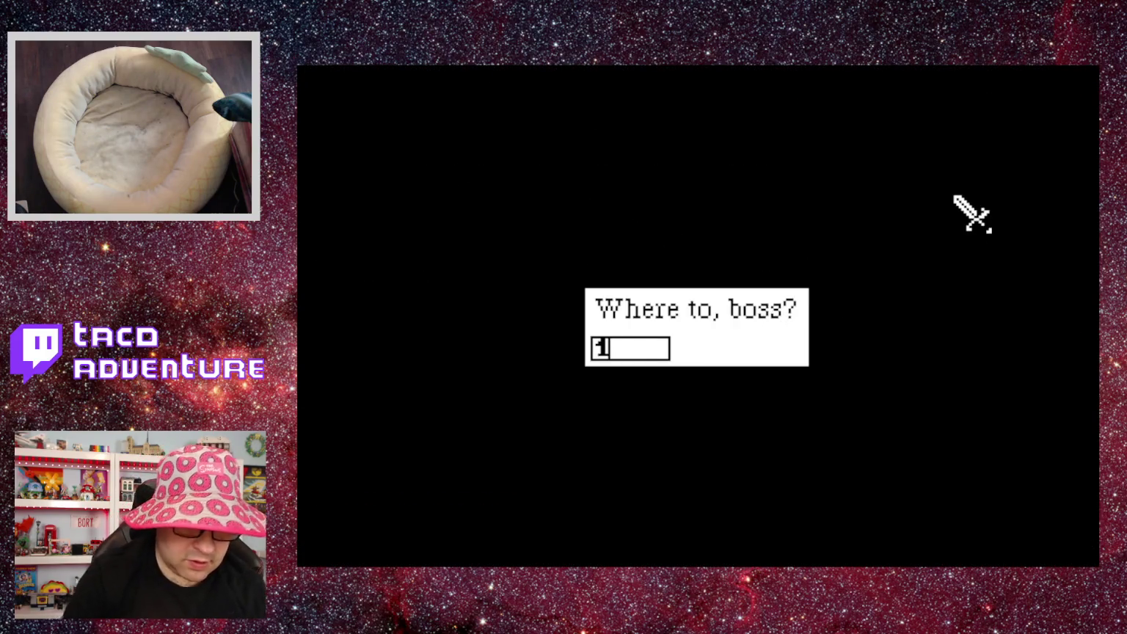
key("Return")
type("op")
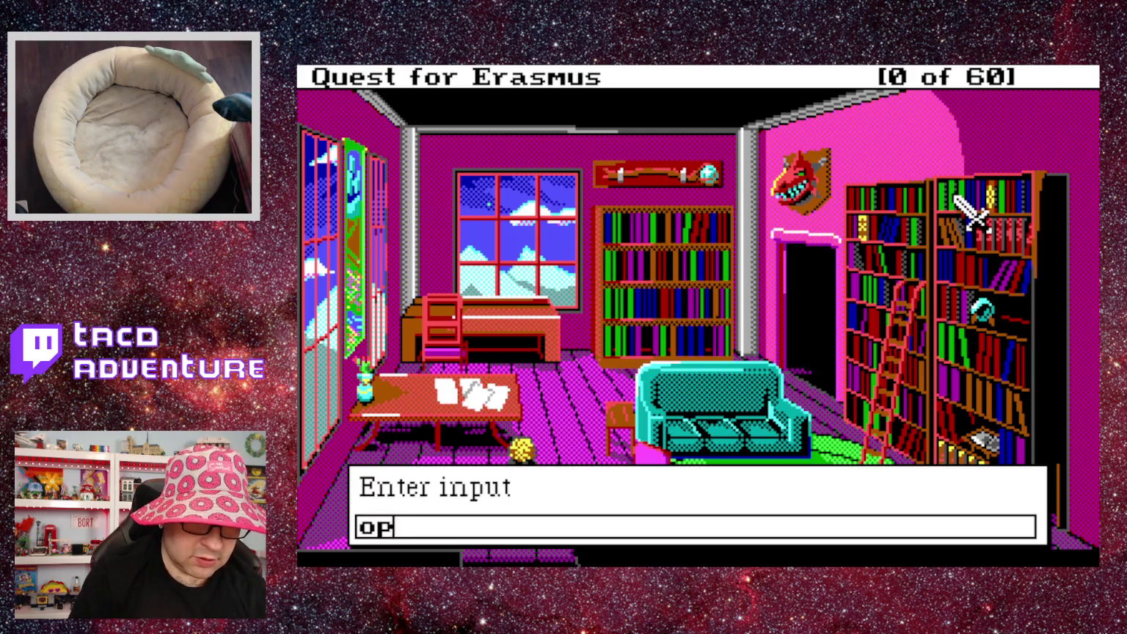
type("en sesame")
key("Return")
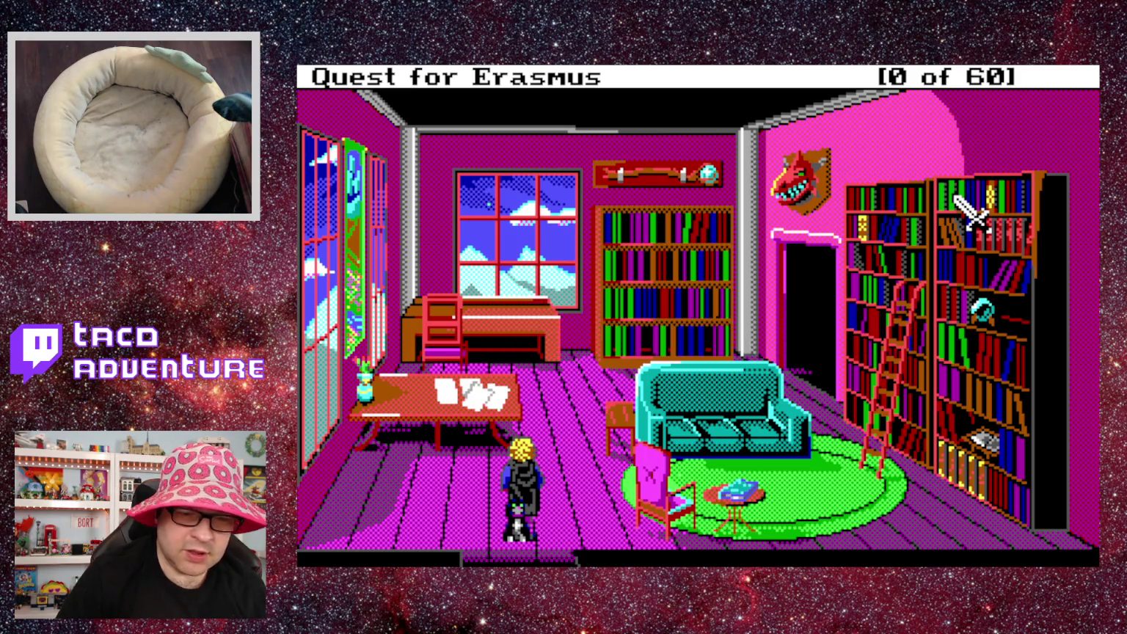
Enter 'cast open' and aim the open spell at its target.
type("cast open")
key("Return")
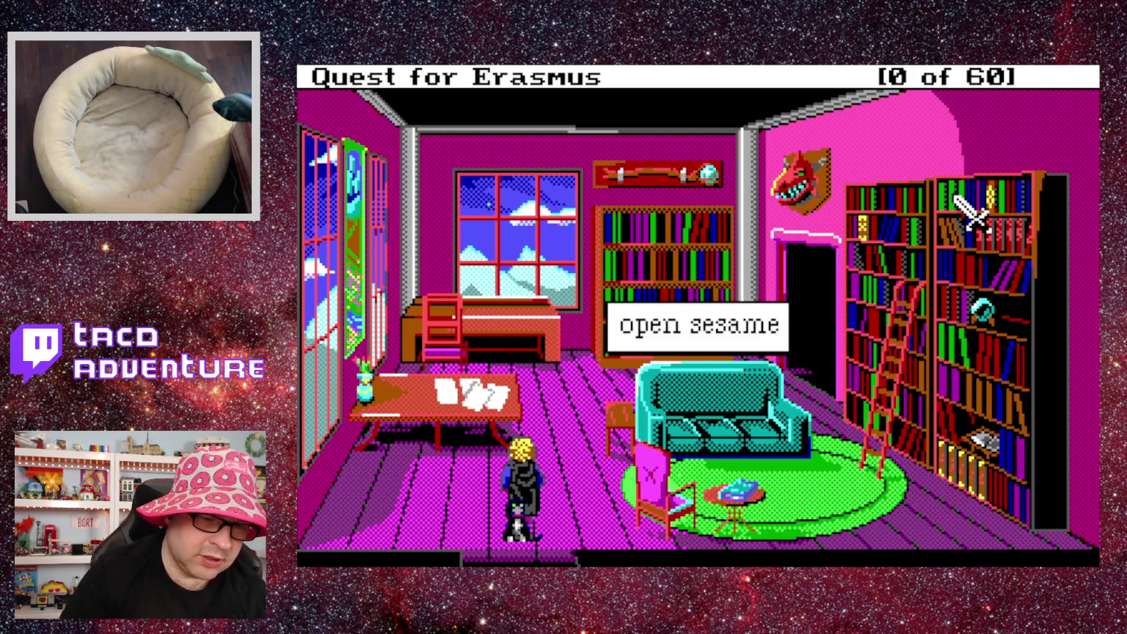
left_click(968, 340)
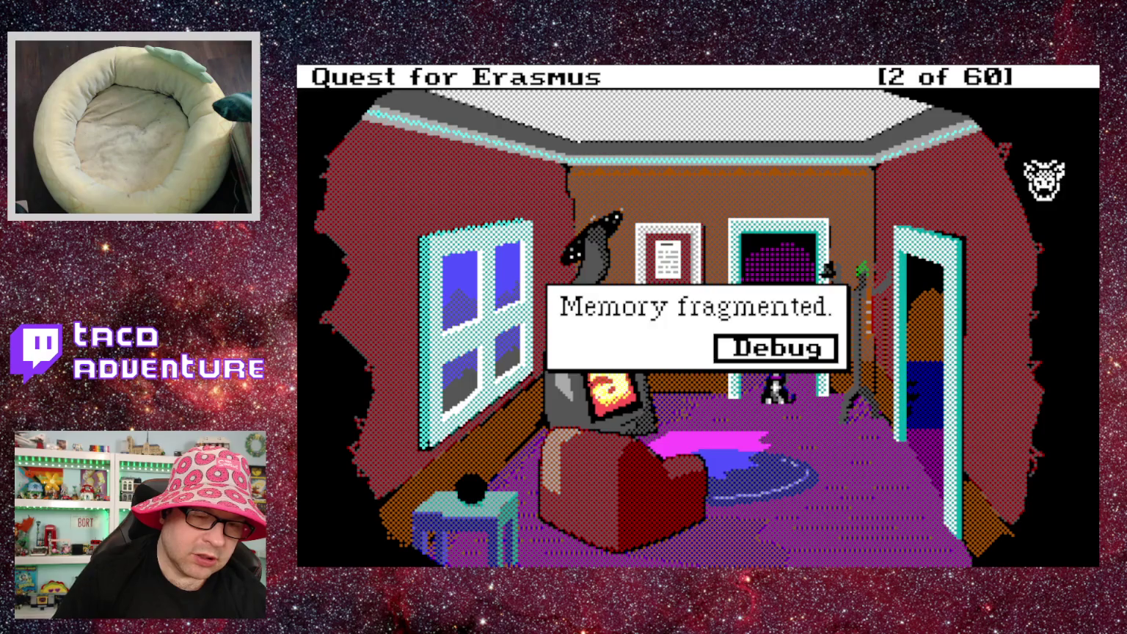
Enter 'cast open' again from the library.
type("cast open")
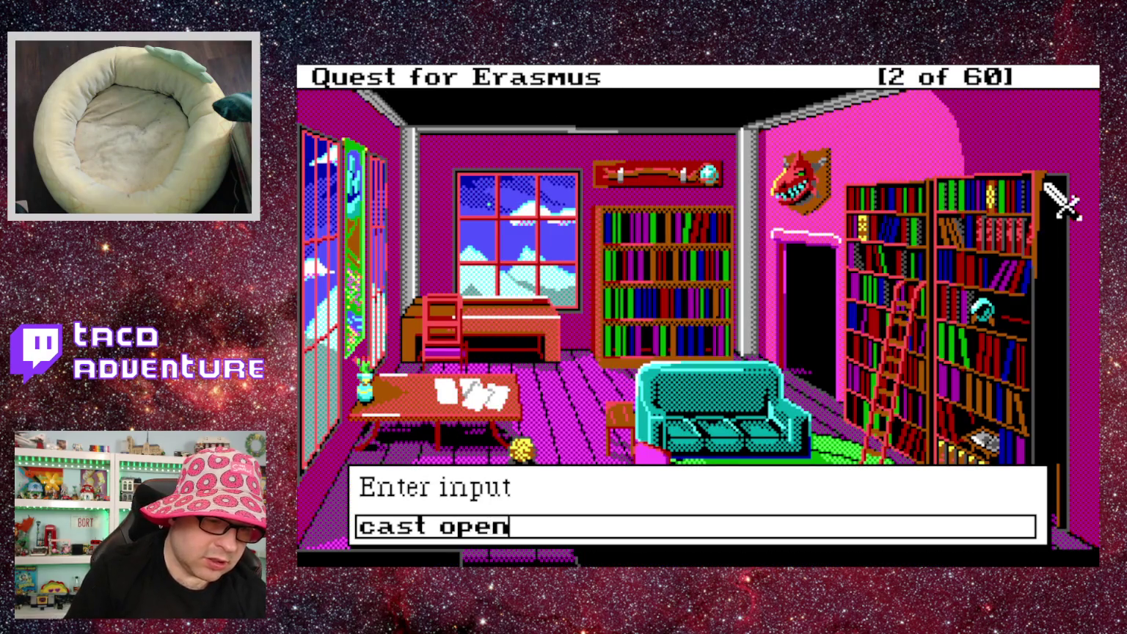
key("Return")
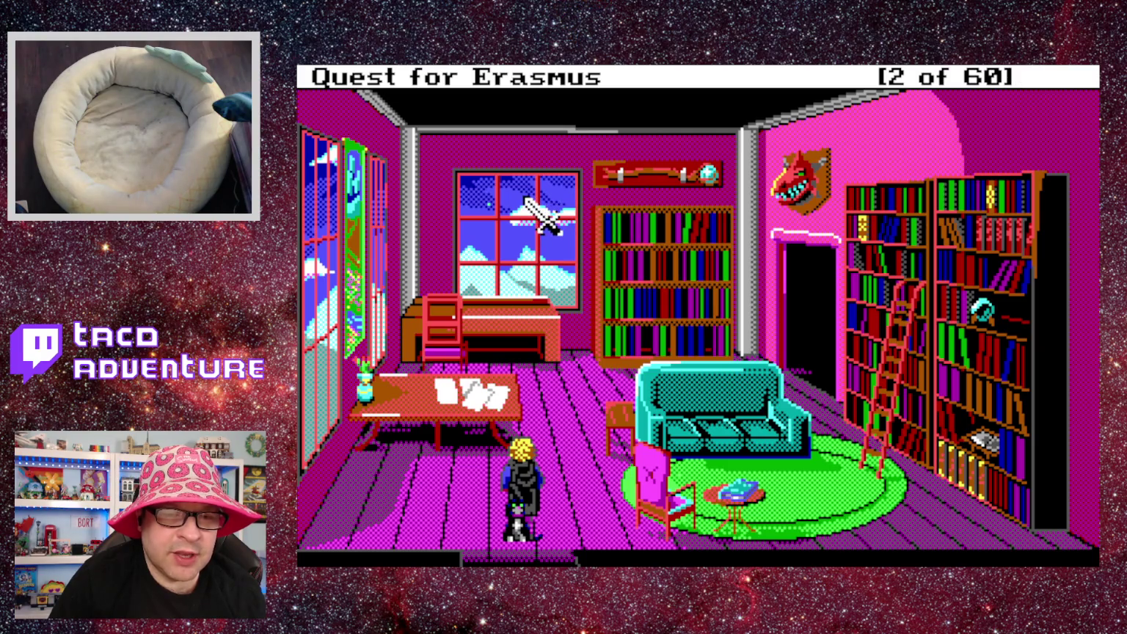
Walk the hero toward the desk and couch, and start typing 'open ses'.
left_click(514, 209)
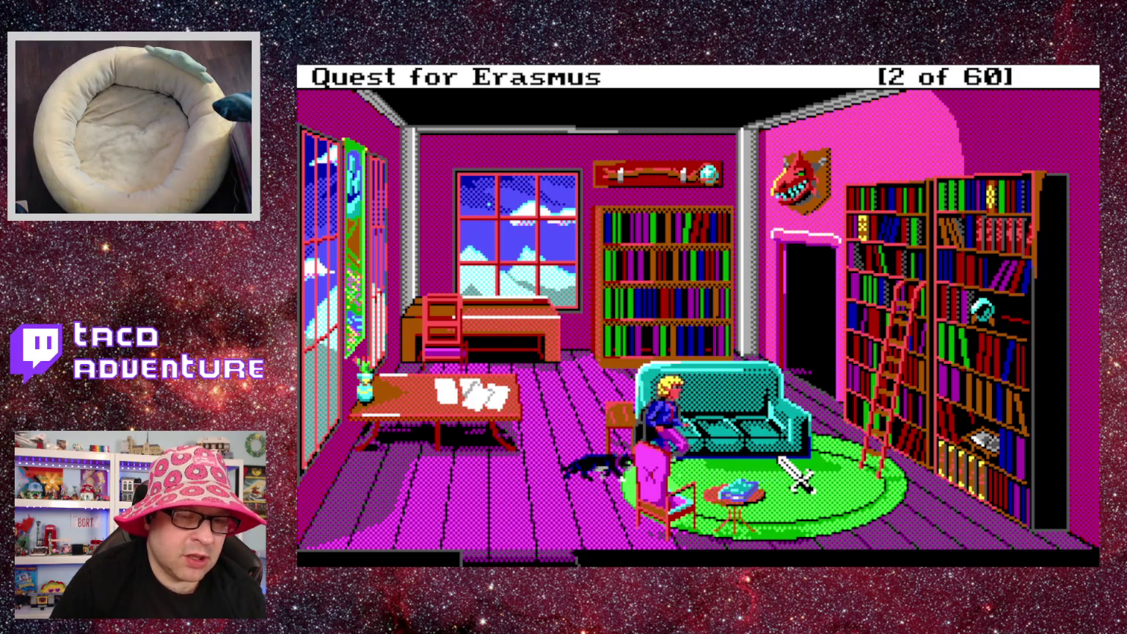
type("open ses")
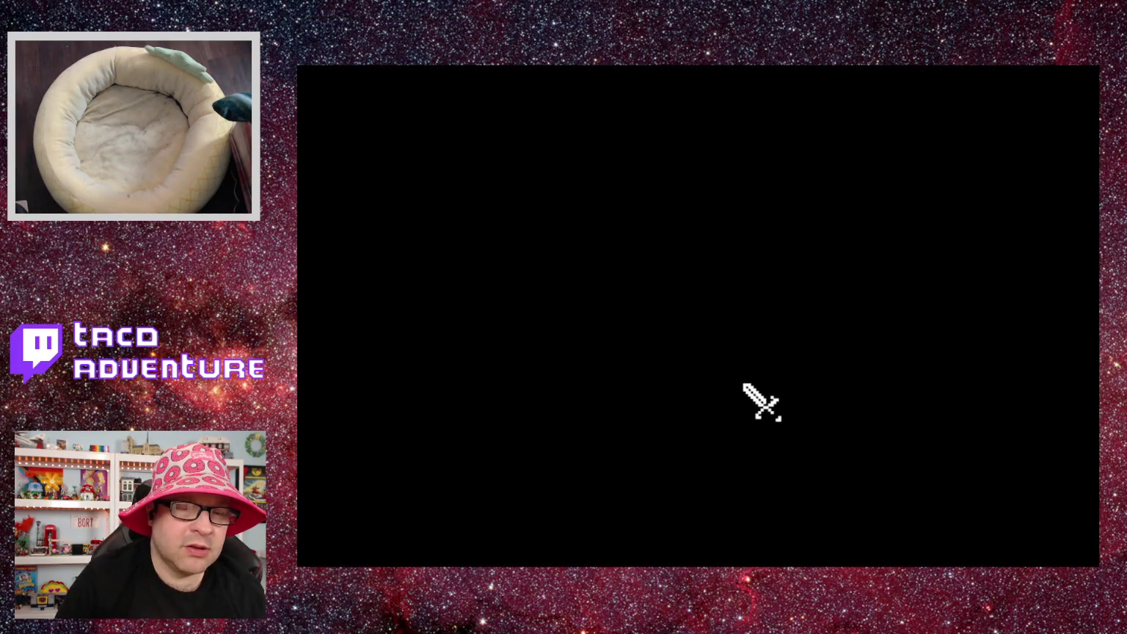
Teleport to room 108, try 'open sesame', and dismiss the not-understood message.
type("108")
key("Return")
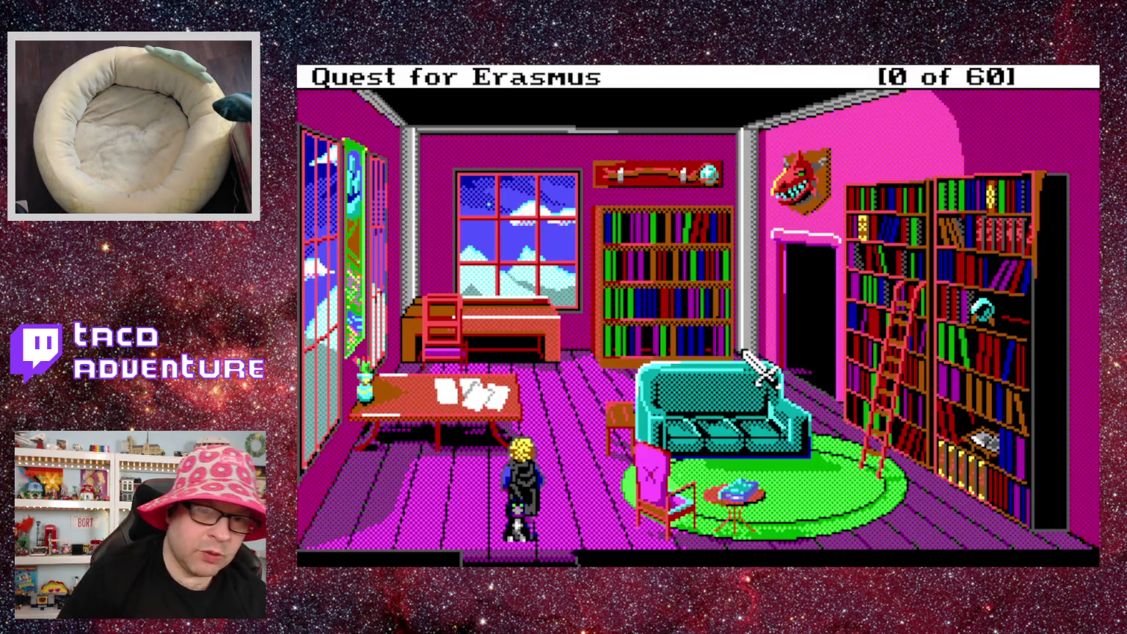
type("open sesame")
key("Return")
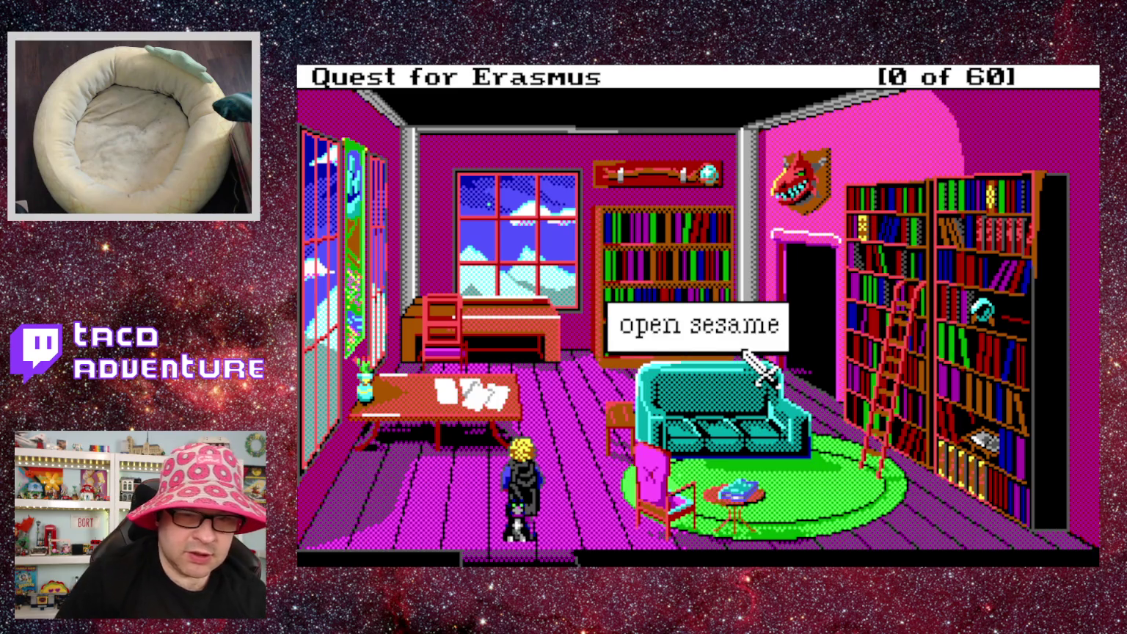
key("Return")
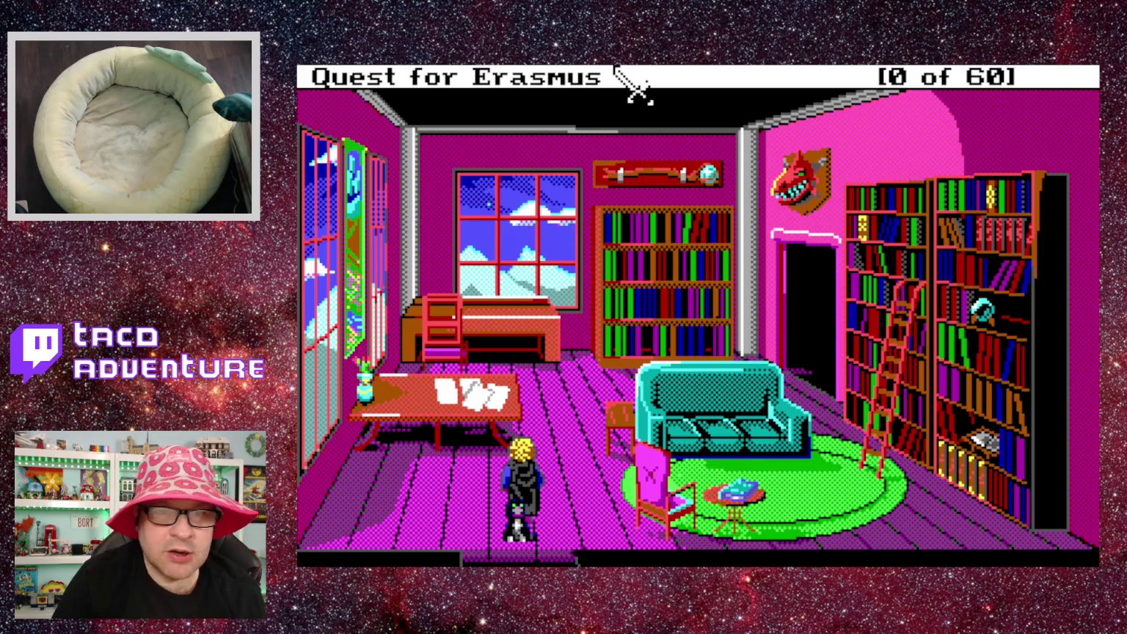
Enter 'cast open' and walk the hero up-left toward the table.
type("cas")
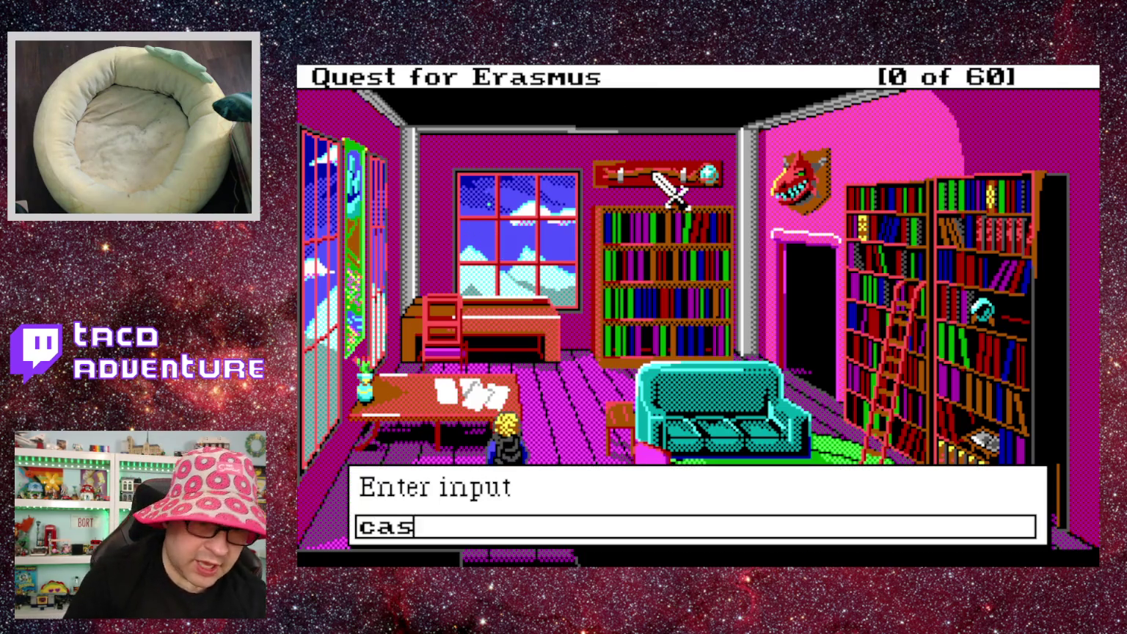
type("t open")
key("Return")
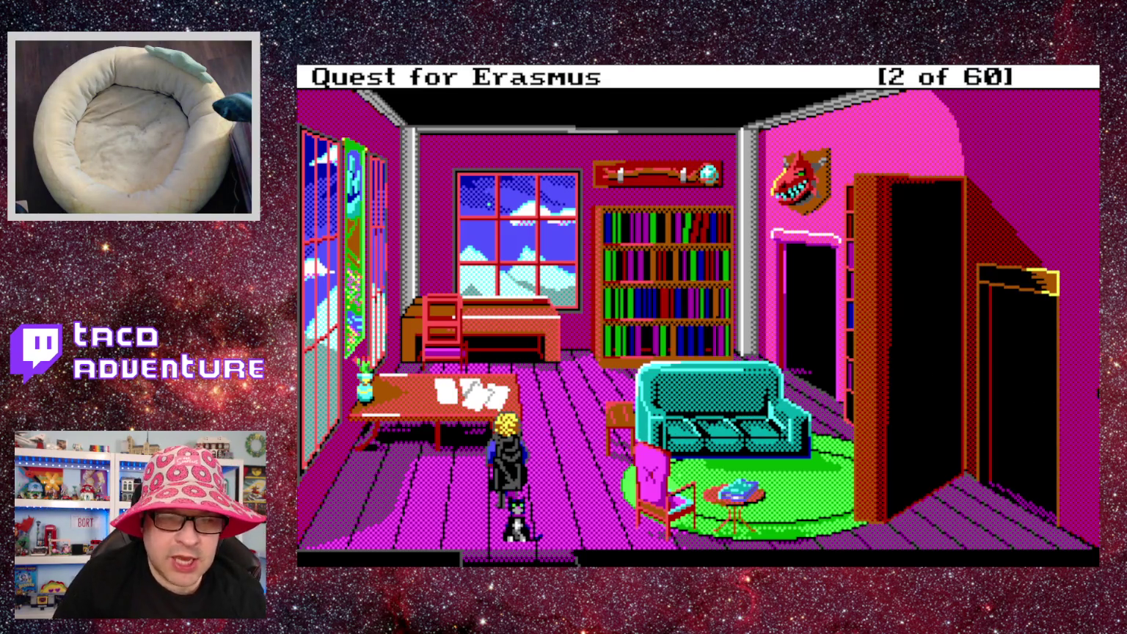
key("Home")
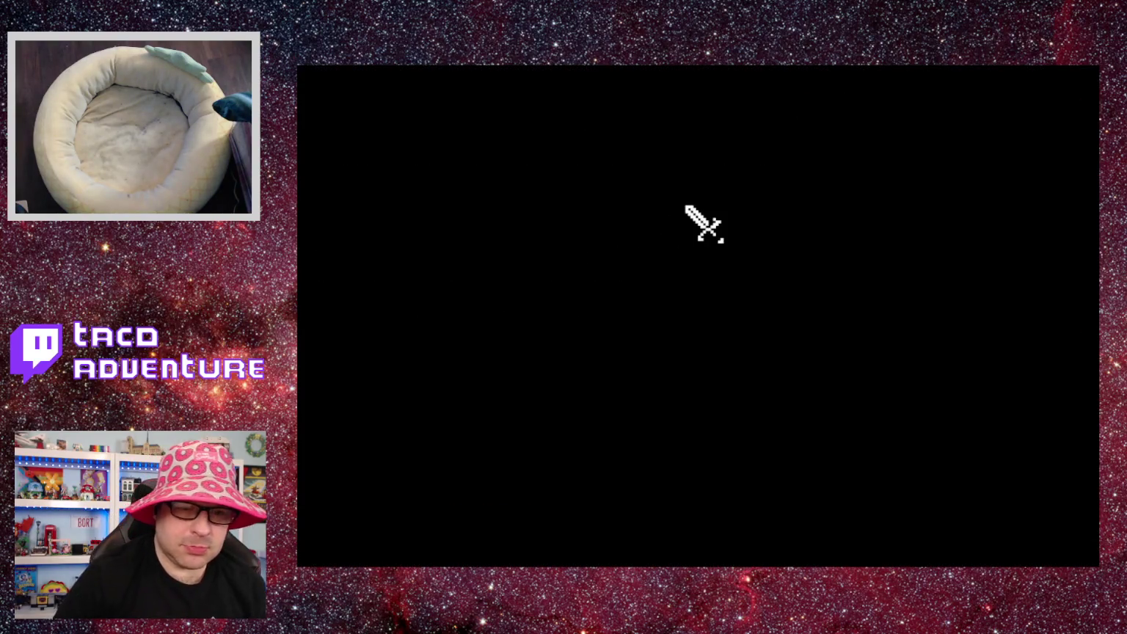
Jump to room 108, cast a spell at the tall bookcase, and walk toward the table.
type("108")
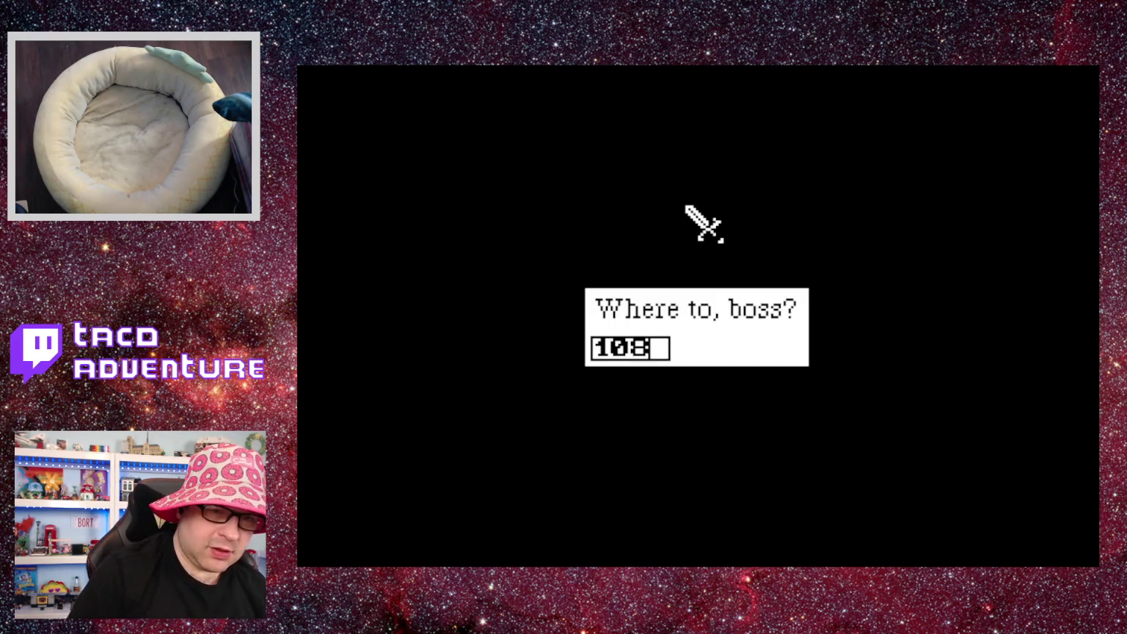
key("Return")
key("f")
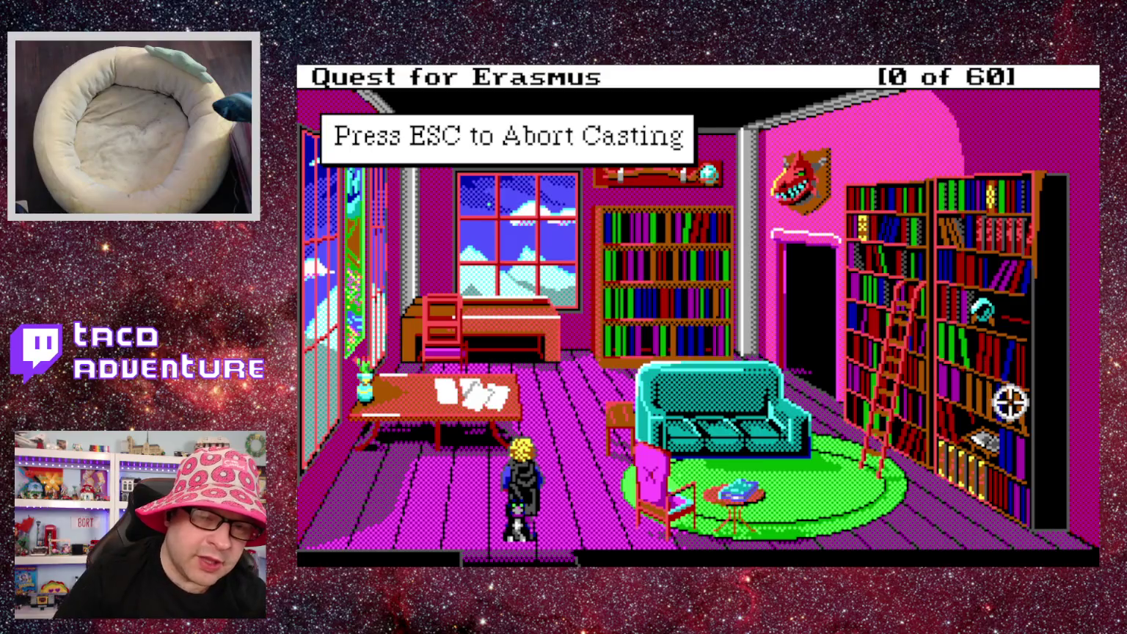
left_click(1010, 398)
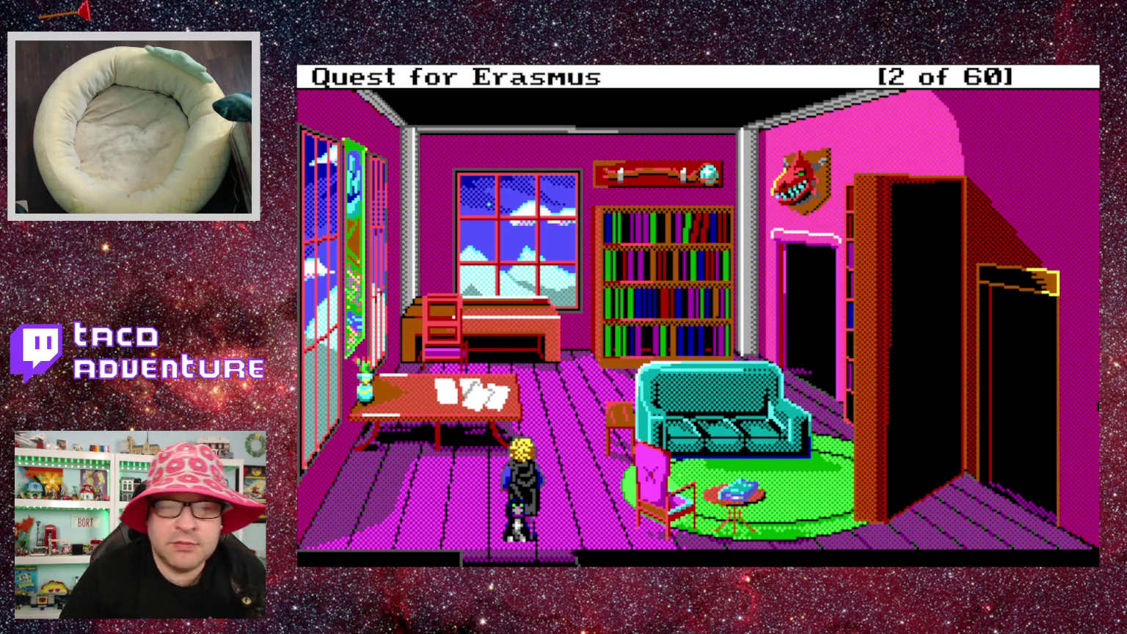
left_click(500, 353)
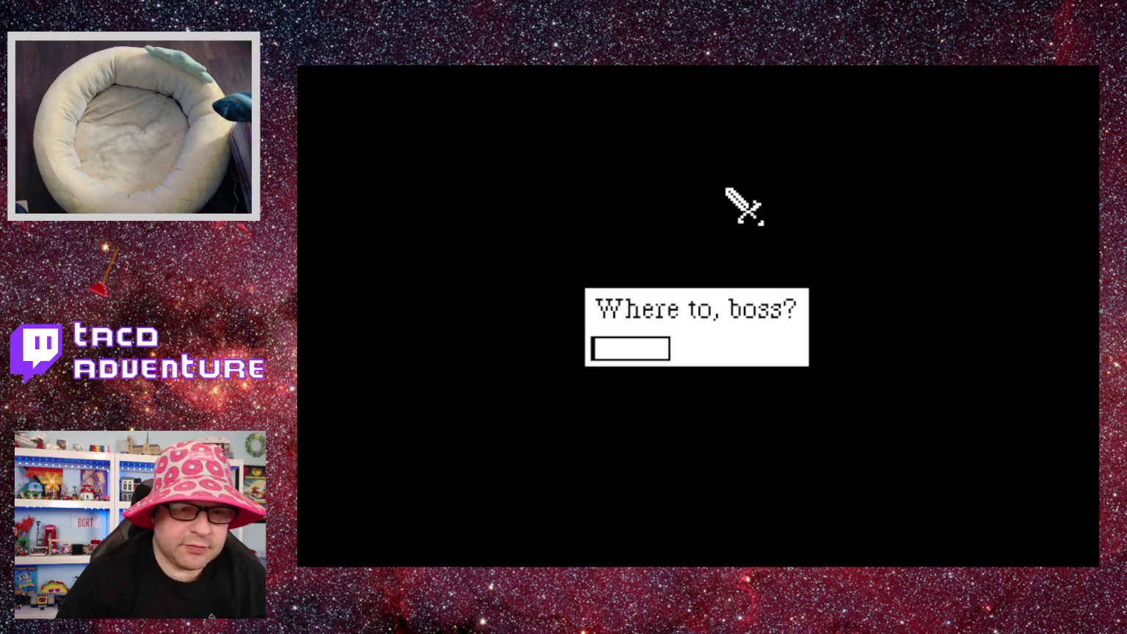
Teleport to room 10, try 'open sesame', and dismiss the parser's not-understood message.
type("10")
key("Return")
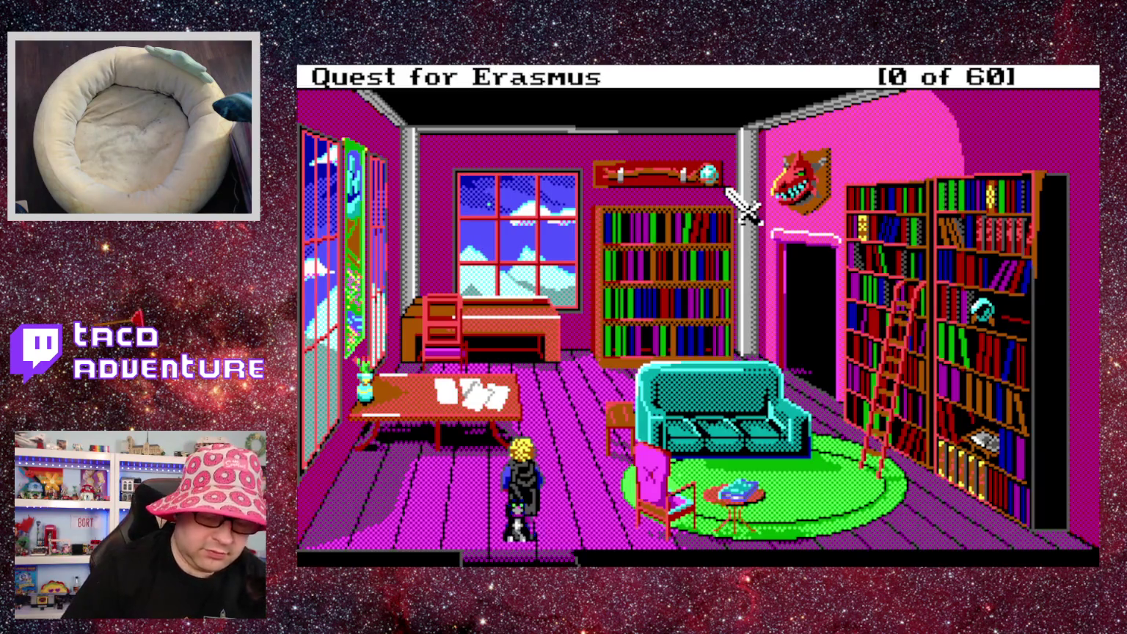
type("open sesame")
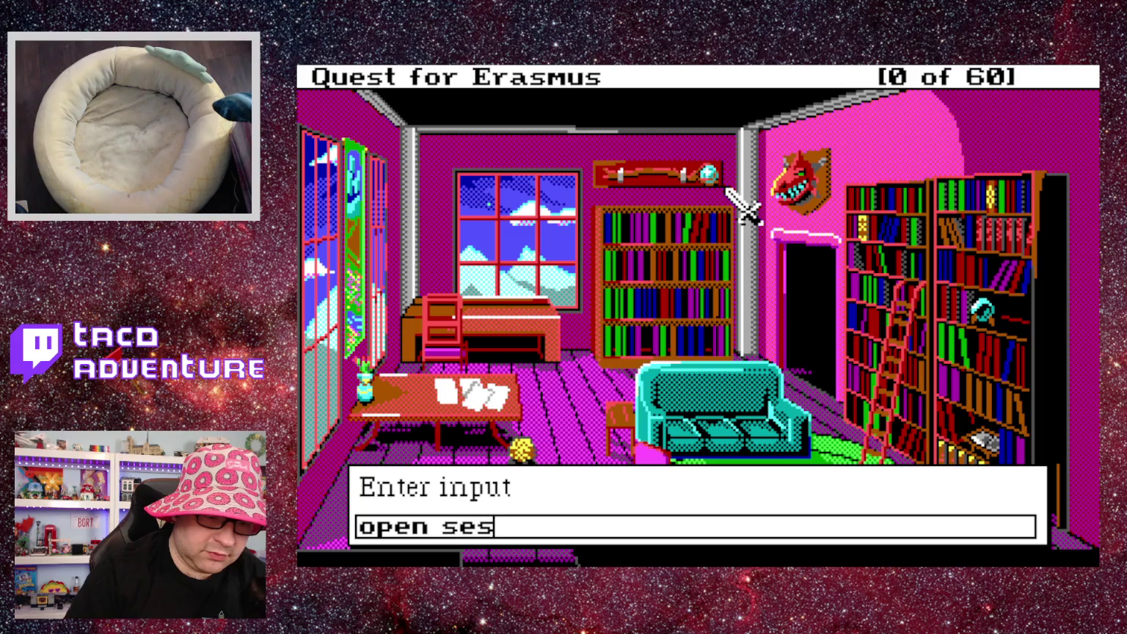
key("Return")
left_click(742, 207)
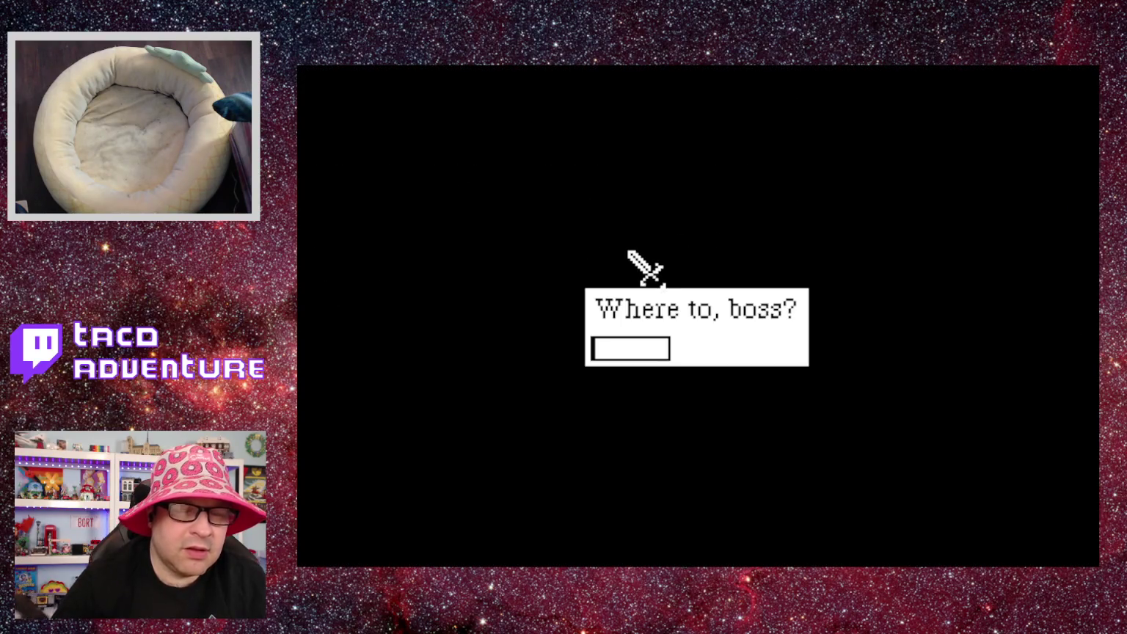
Teleport to room 10 and enter 'open sesame', correcting a typo.
type("10")
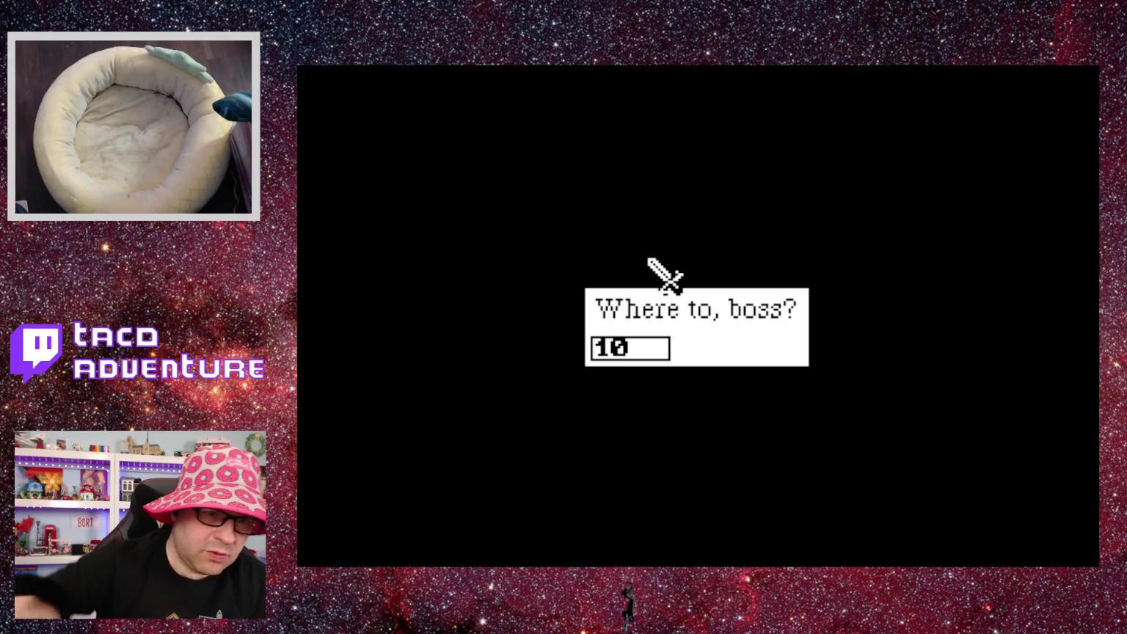
key("Return")
type("open ses")
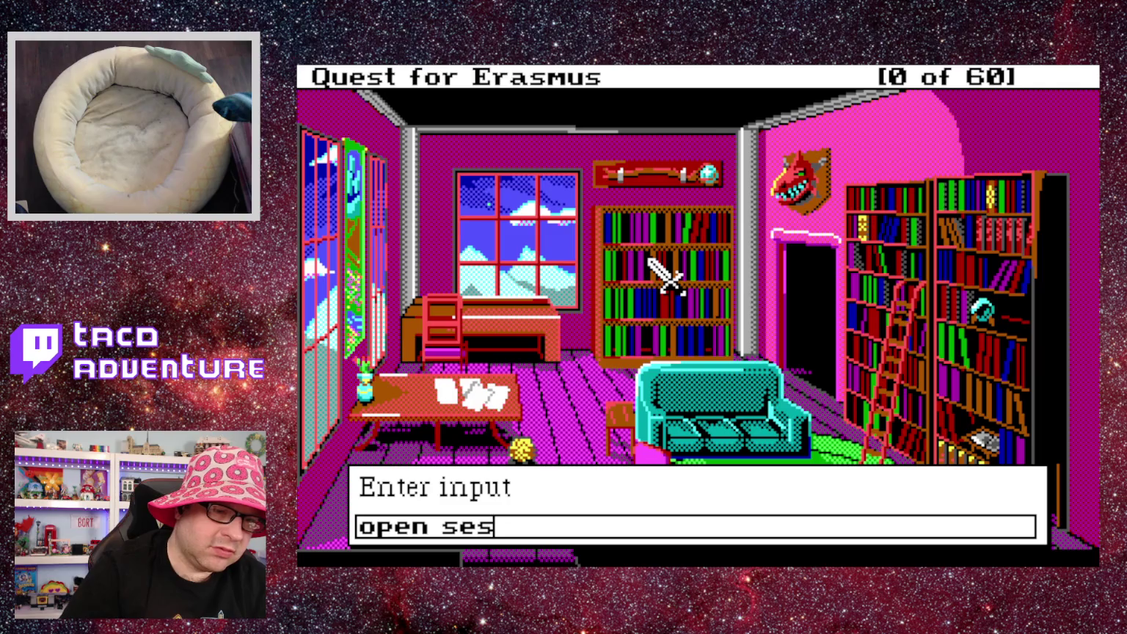
type("ame")
key("Return")
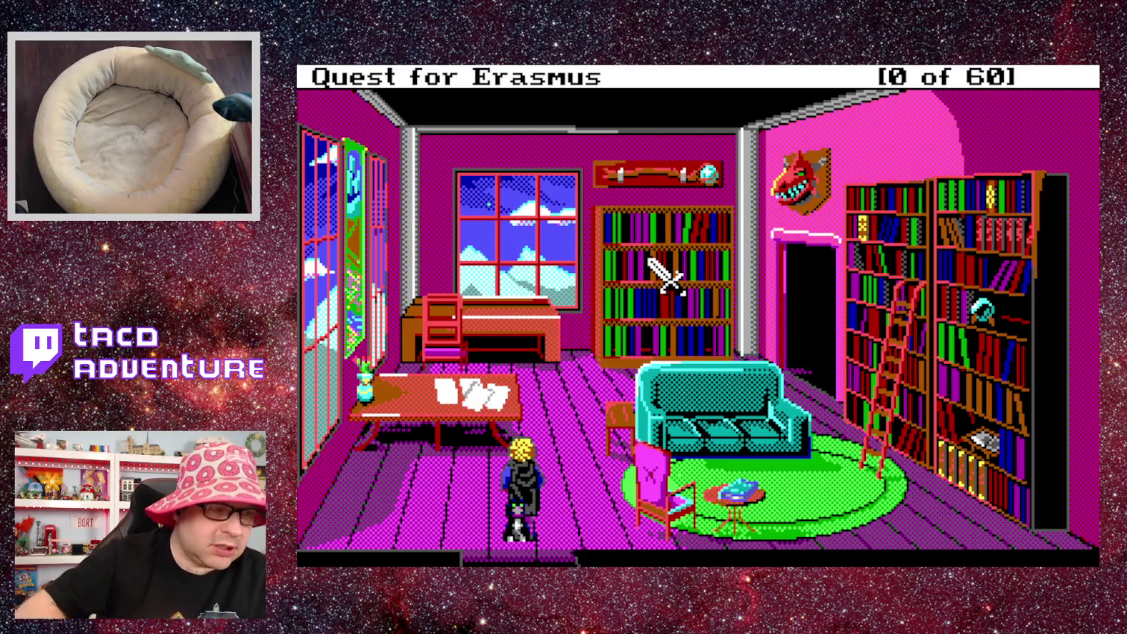
Cast open on the bookshelf and walk the hero into the secret doorway.
type("cast open")
key("Return")
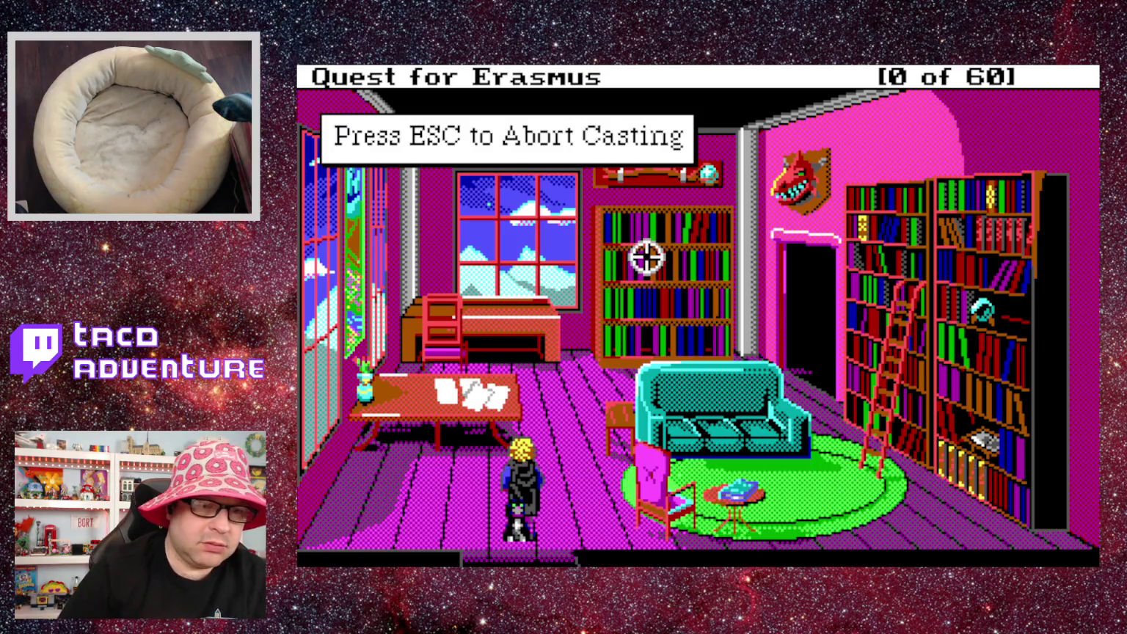
left_click(986, 384)
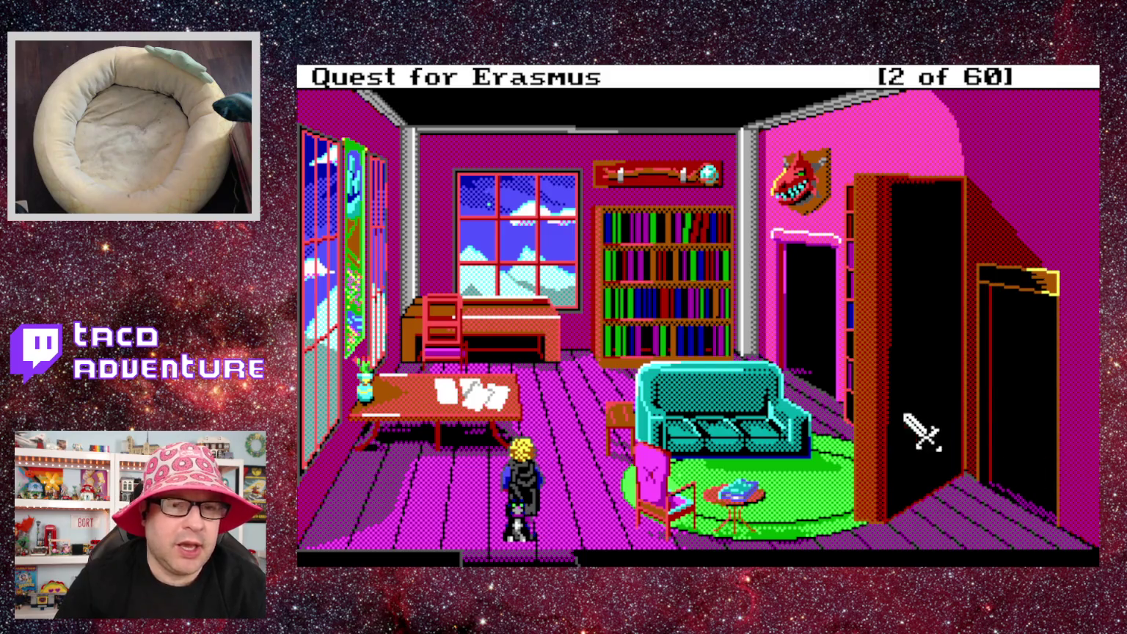
left_click(942, 366)
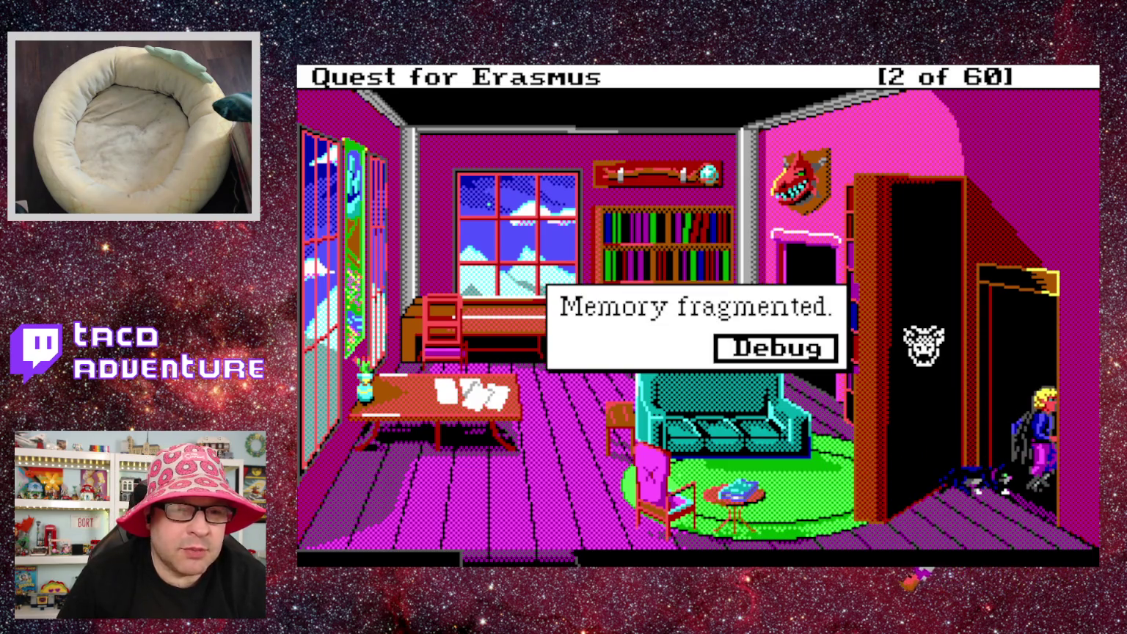
Dismiss both 'Memory fragmented' warnings.
key("Return")
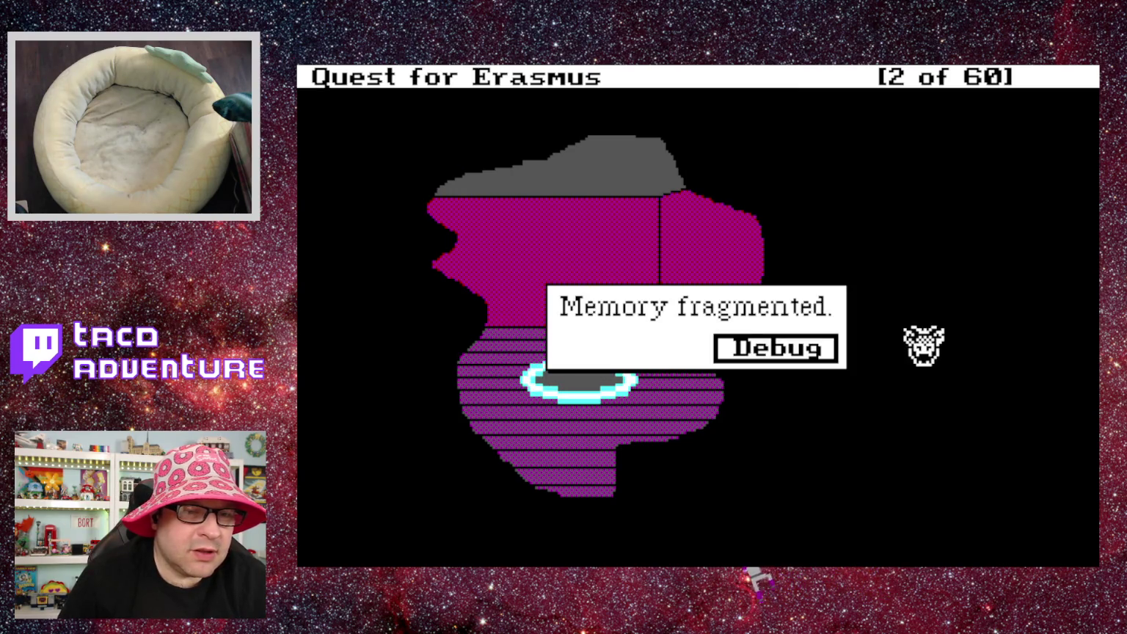
key("Return")
key("Return")
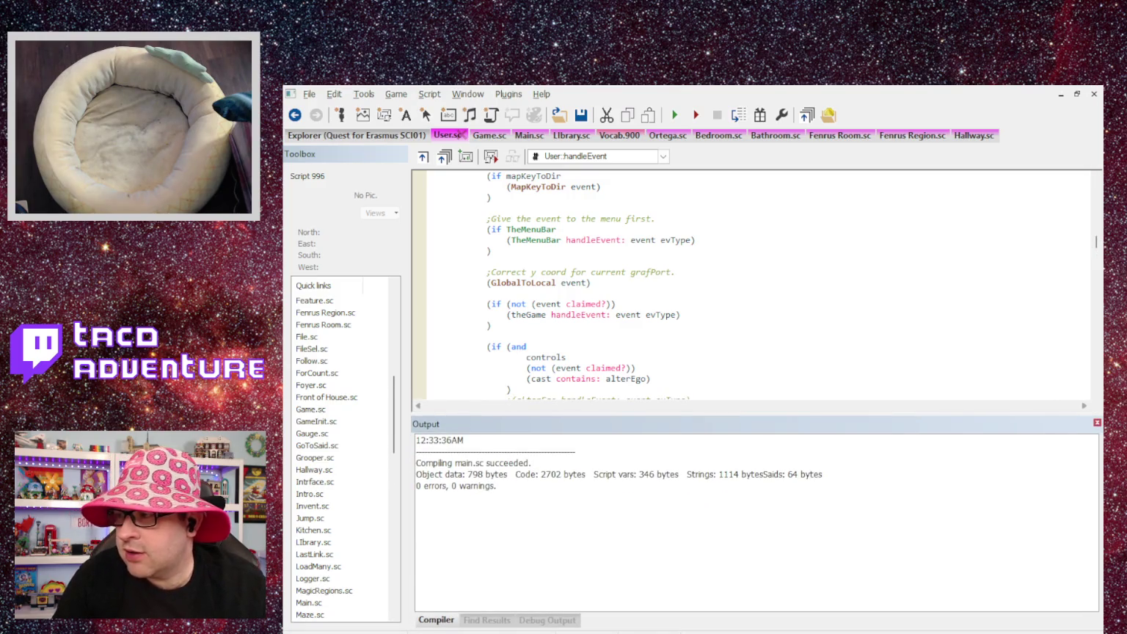
scroll(526, 311, "up", 7)
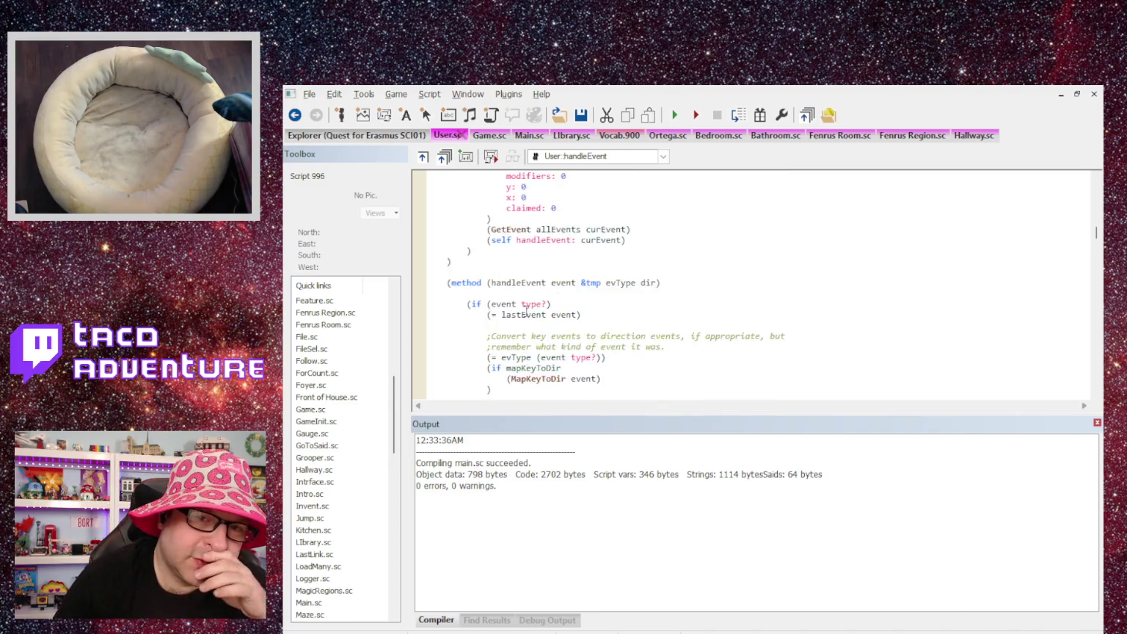
scroll(526, 311, "down", 3)
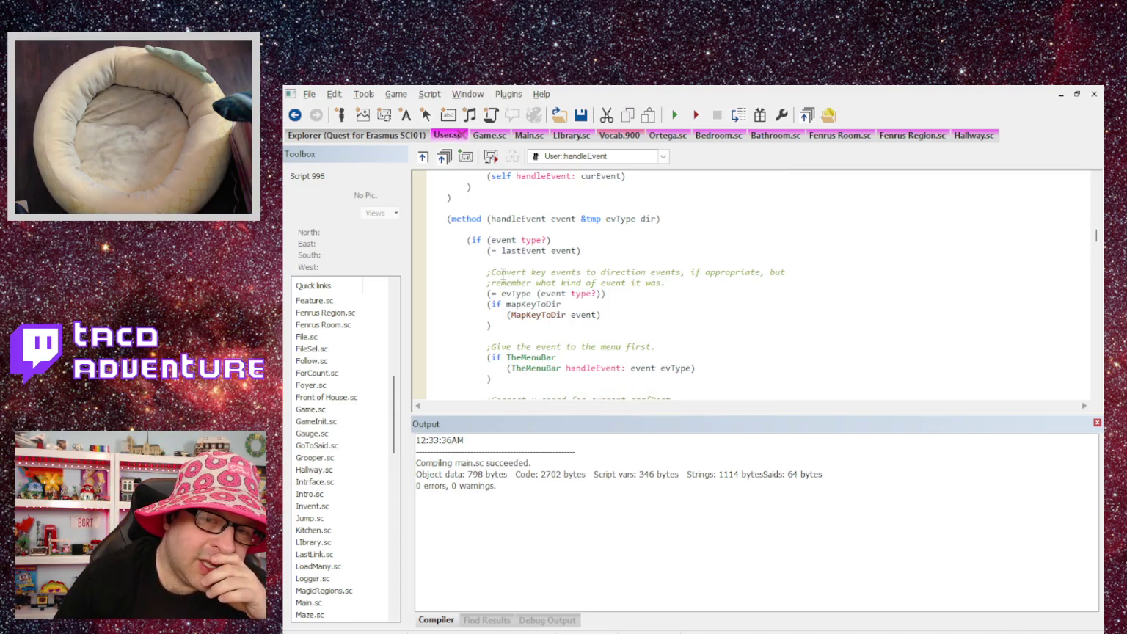
scroll(507, 225, "down", 10)
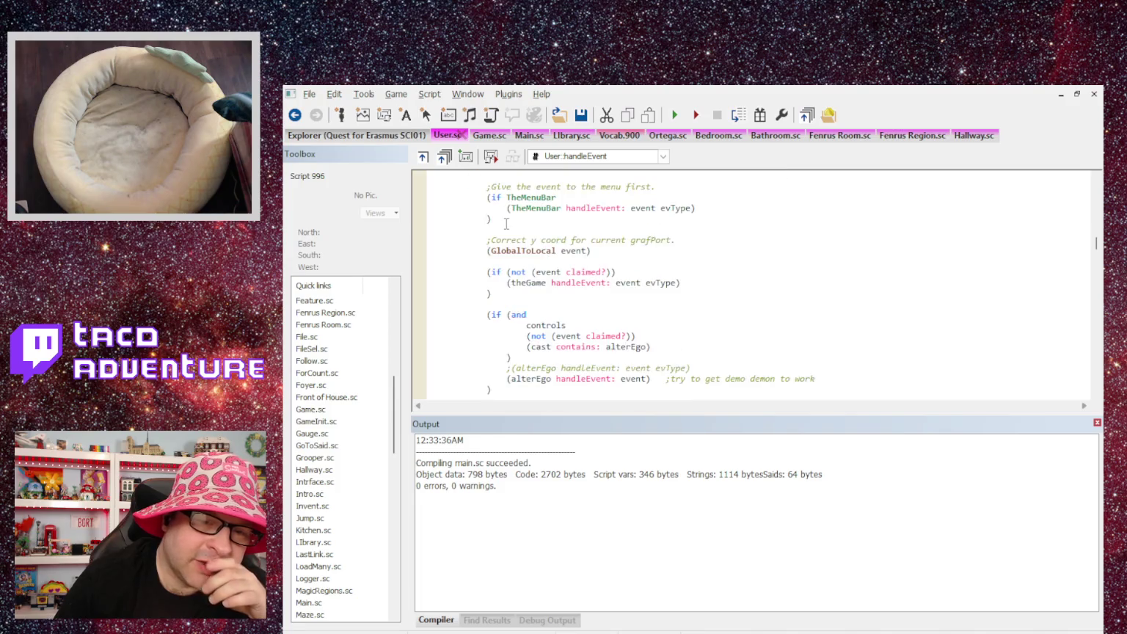
scroll(507, 285, "down", 3)
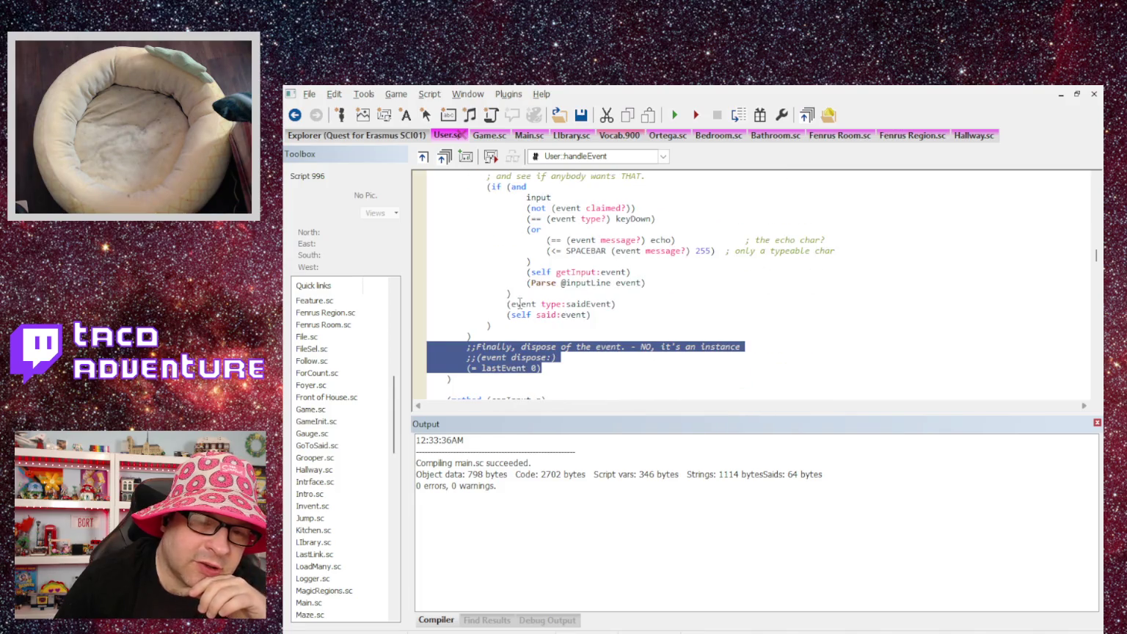
left_click(512, 375)
left_click_drag(511, 316, 564, 320)
left_click(566, 320)
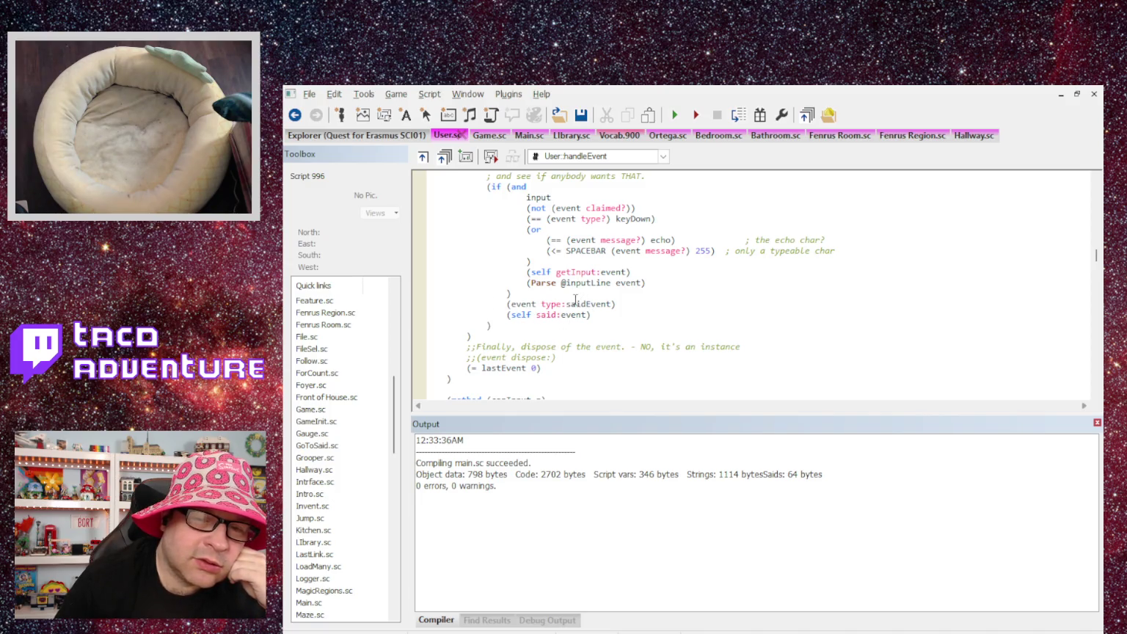
scroll(576, 297, "up", 2)
scroll(569, 242, "down", 2)
scroll(569, 240, "up", 2)
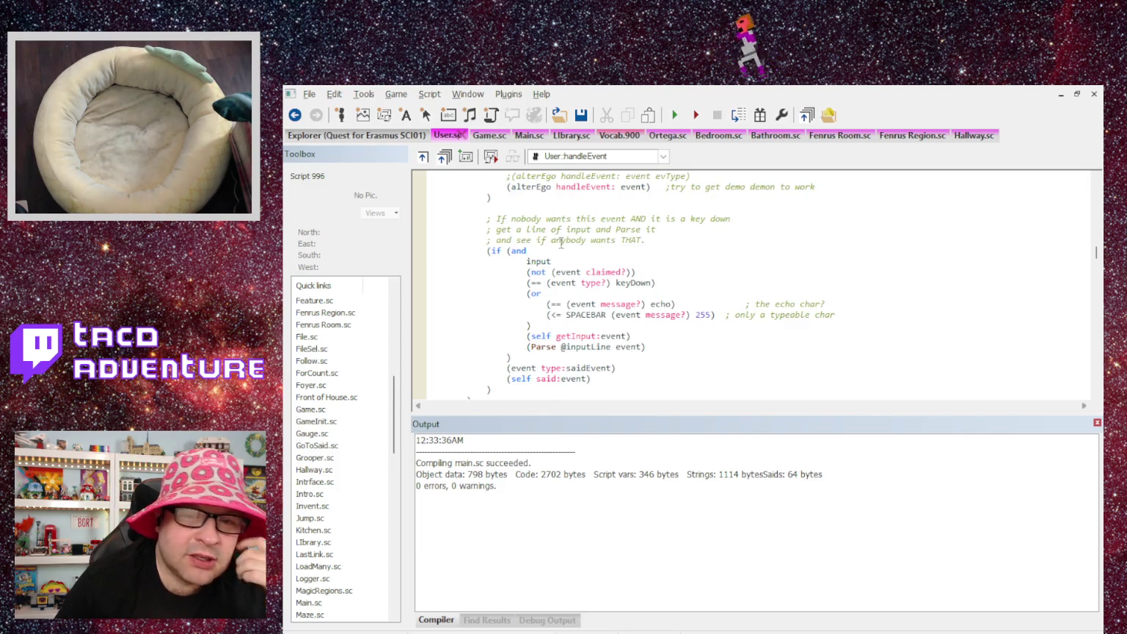
scroll(672, 216, "up", 2)
scroll(679, 221, "down", 2)
scroll(690, 226, "down", 2)
scroll(693, 226, "up", 3)
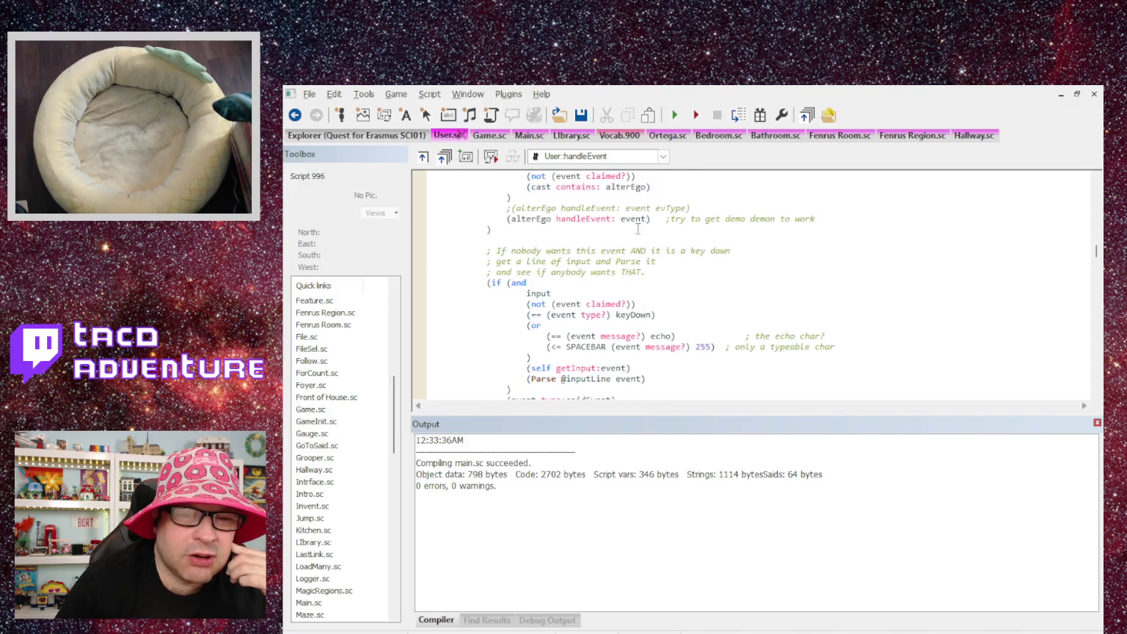
scroll(541, 254, "down", 1)
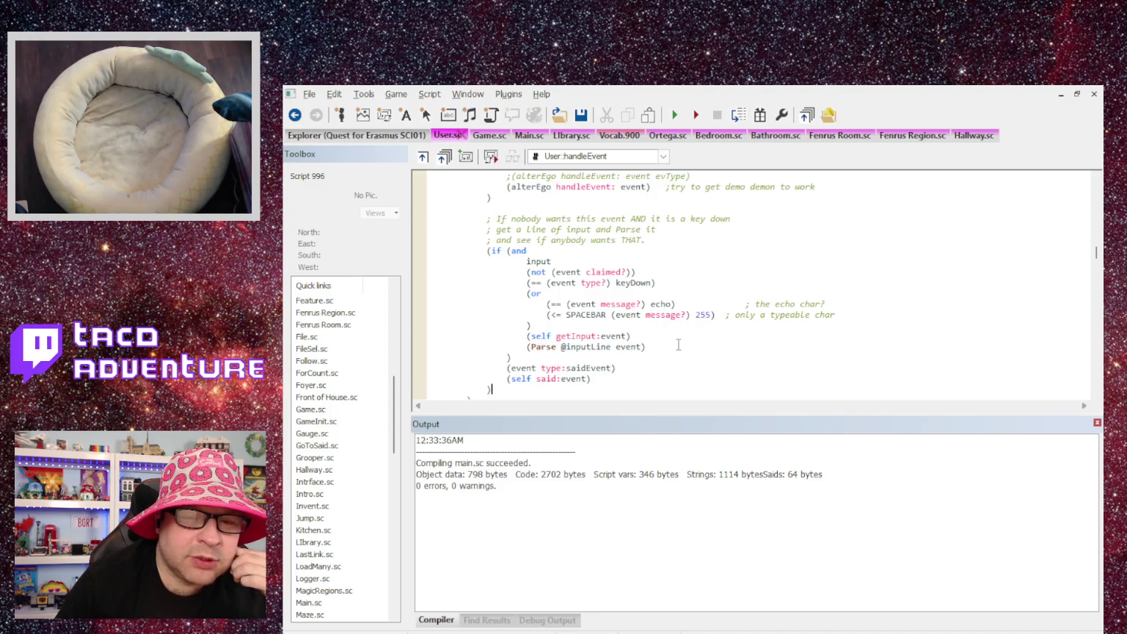
scroll(678, 344, "down", 13)
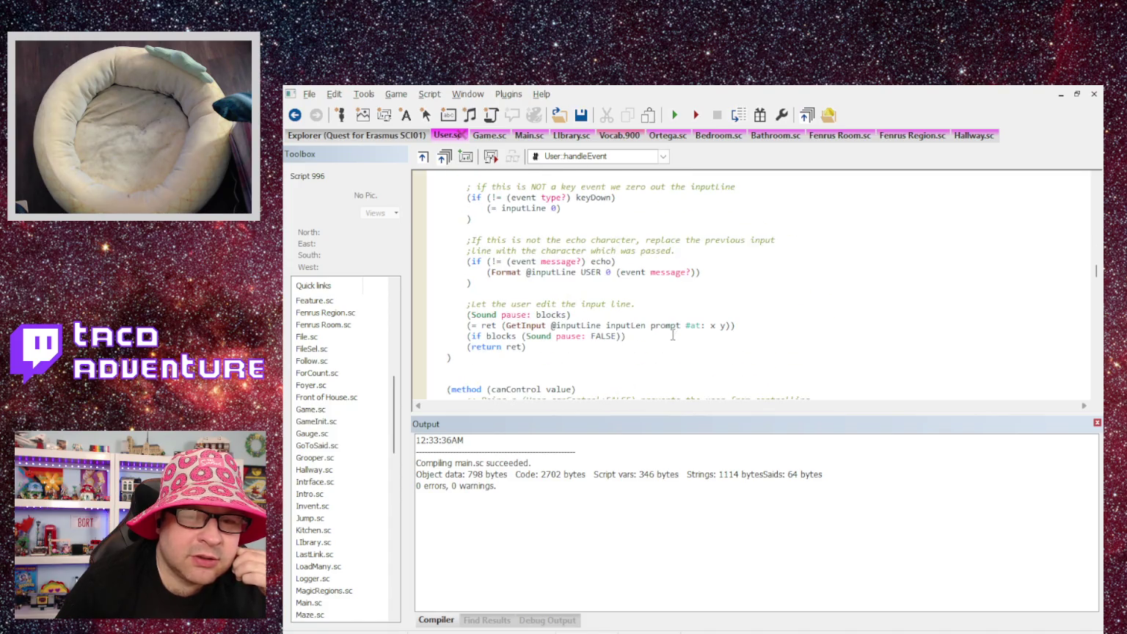
Review User.sc's said method and delete the blank line above it.
scroll(672, 320, "up", 3)
scroll(672, 320, "down", 11)
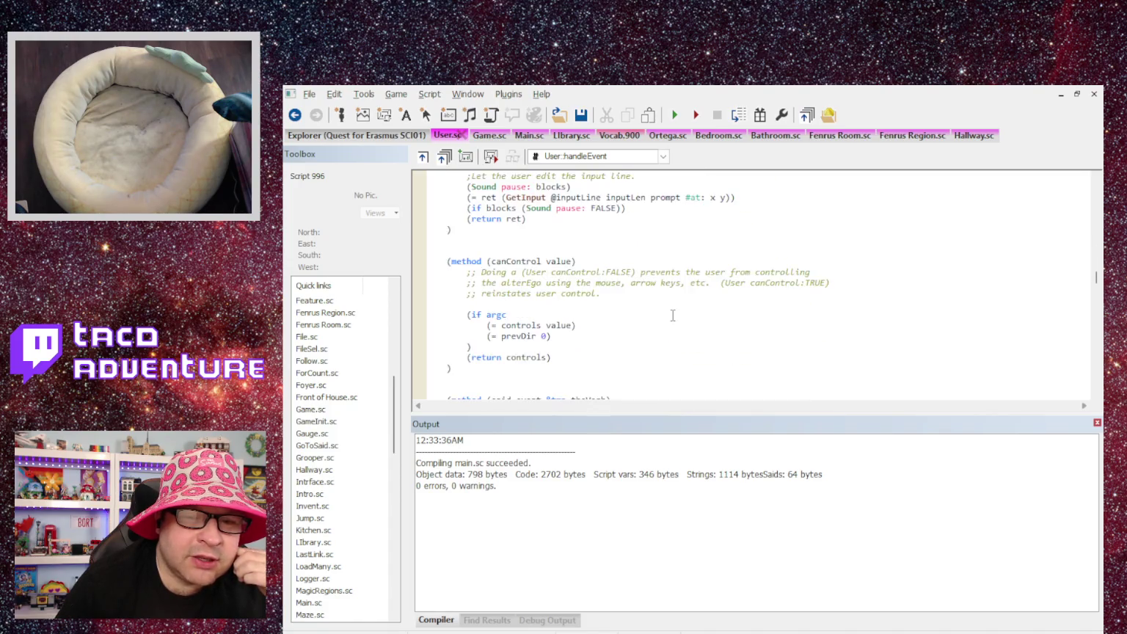
scroll(672, 314, "down", 3)
scroll(670, 311, "up", 1)
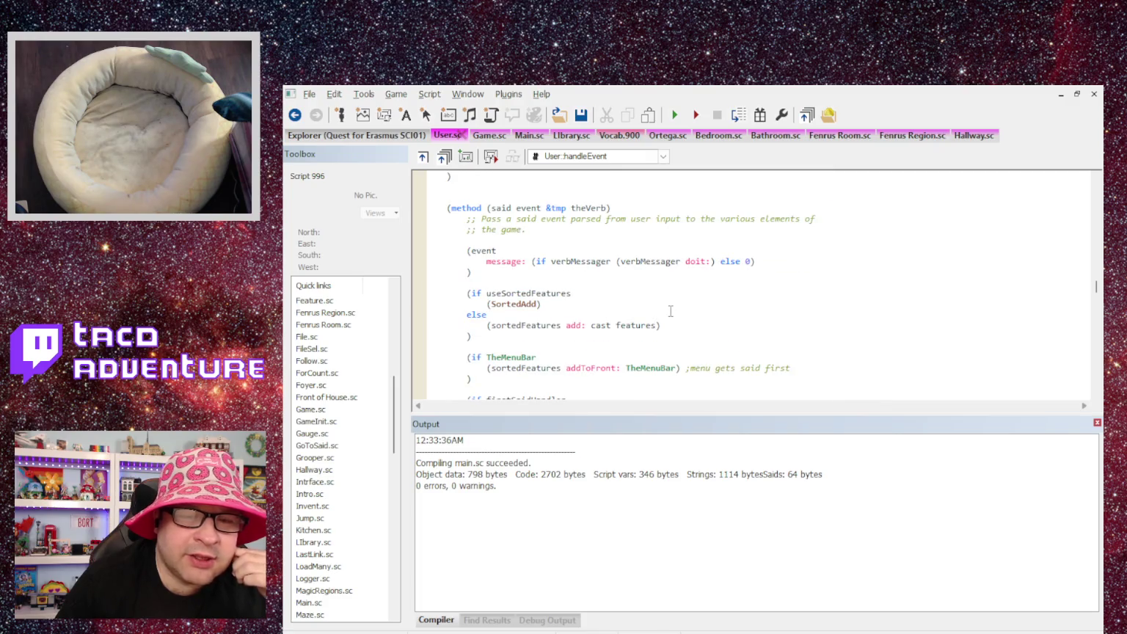
scroll(683, 256, "down", 2)
scroll(682, 256, "down", 5)
scroll(521, 349, "up", 5)
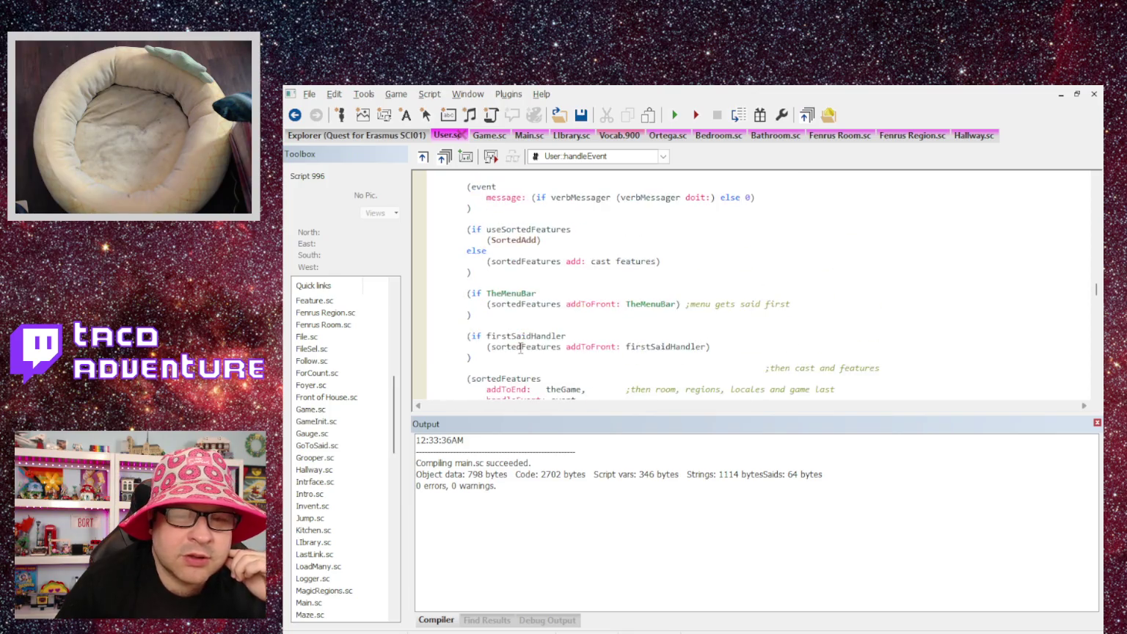
scroll(521, 348, "up", 3)
scroll(521, 317, "down", 1)
scroll(516, 306, "up", 2)
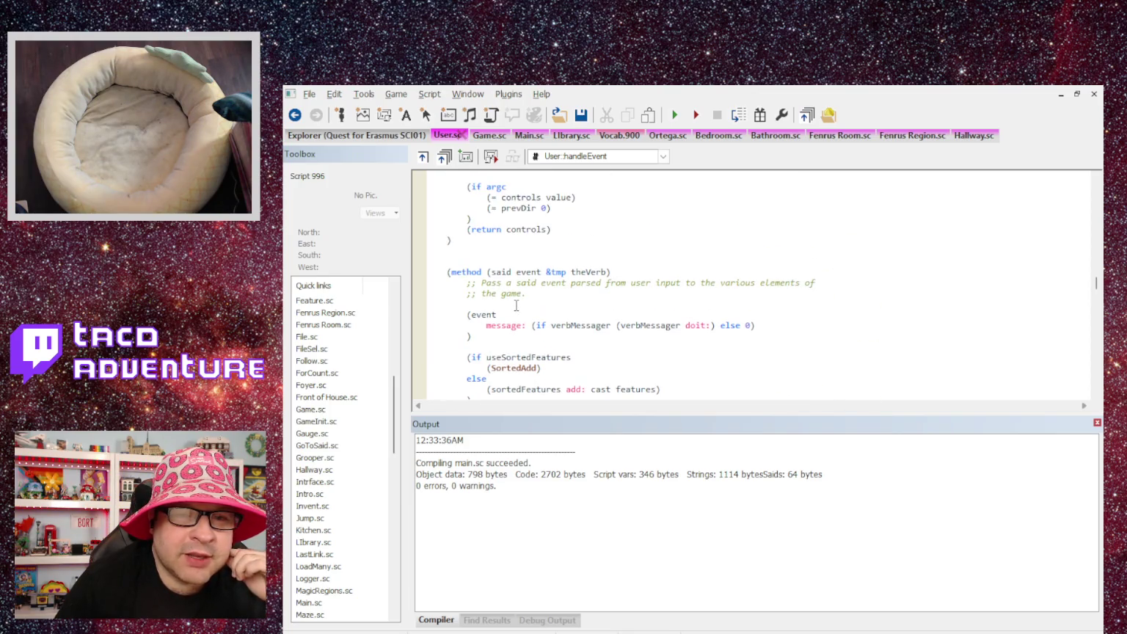
key("BackSpace")
key("BackSpace")
Look over the end of User.sc, then switch to the Game.sc script.
scroll(491, 271, "down", 5)
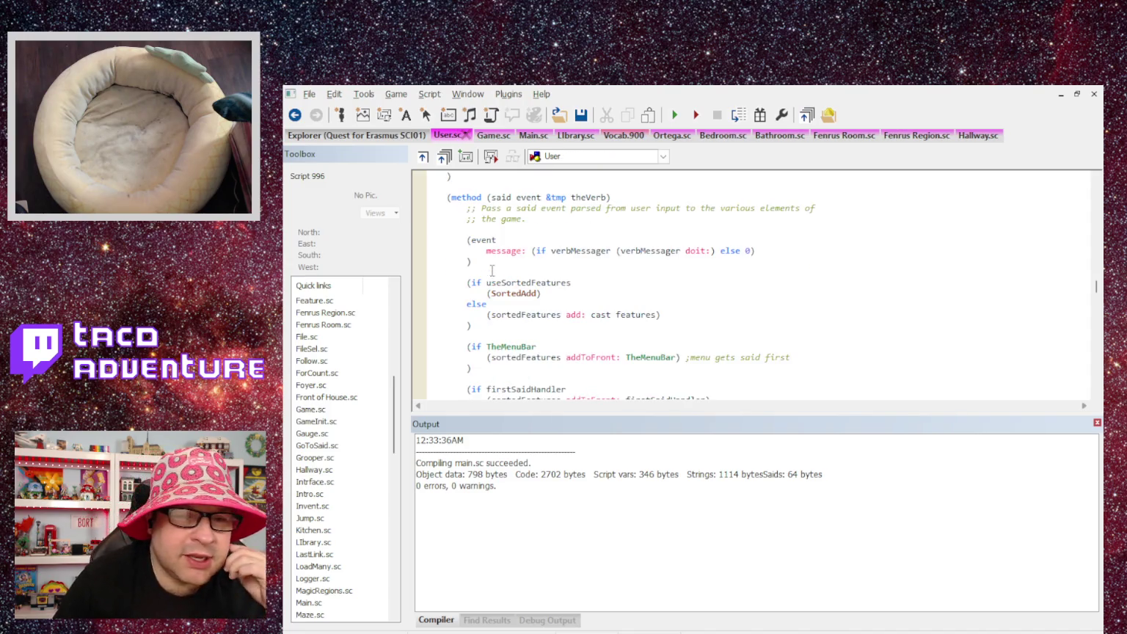
scroll(492, 268, "up", 2)
scroll(488, 260, "down", 6)
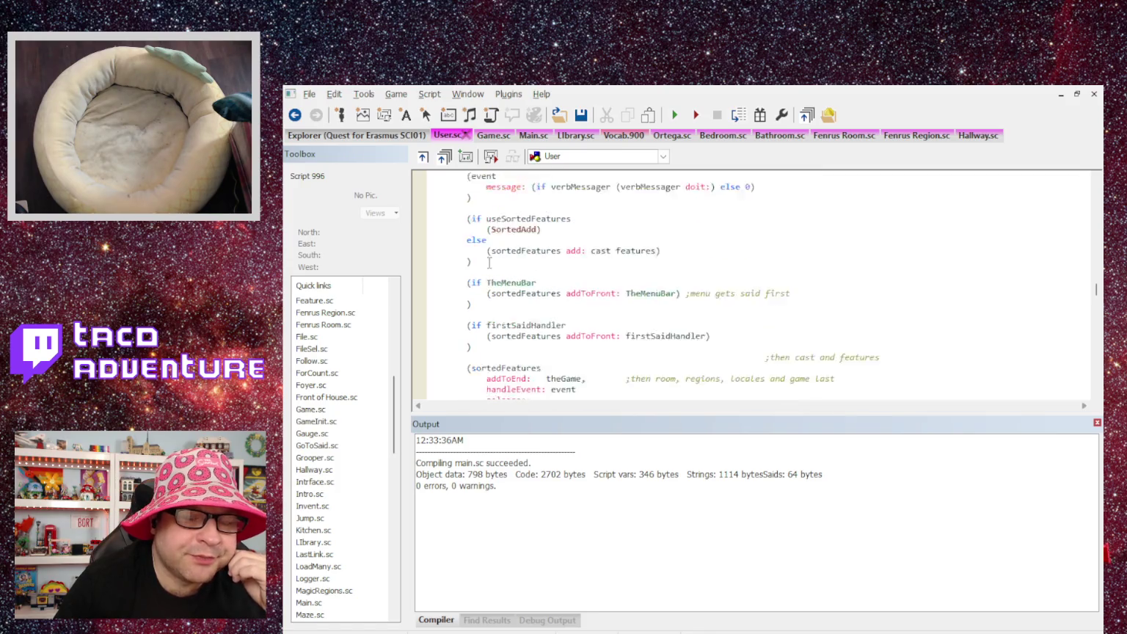
scroll(486, 255, "down", 2)
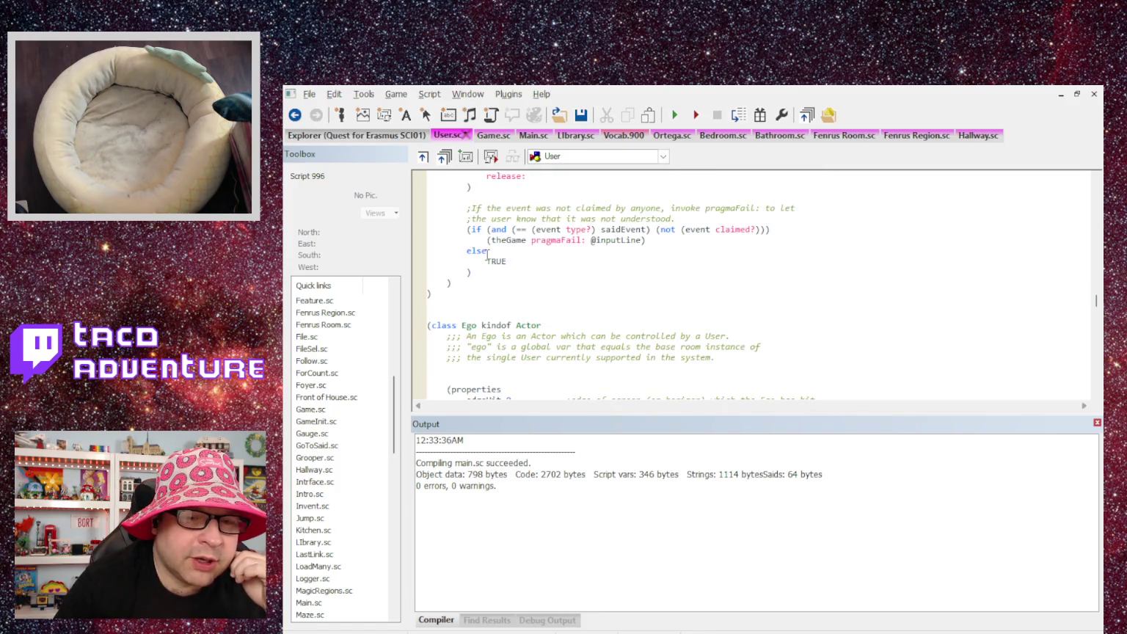
scroll(487, 254, "up", 2)
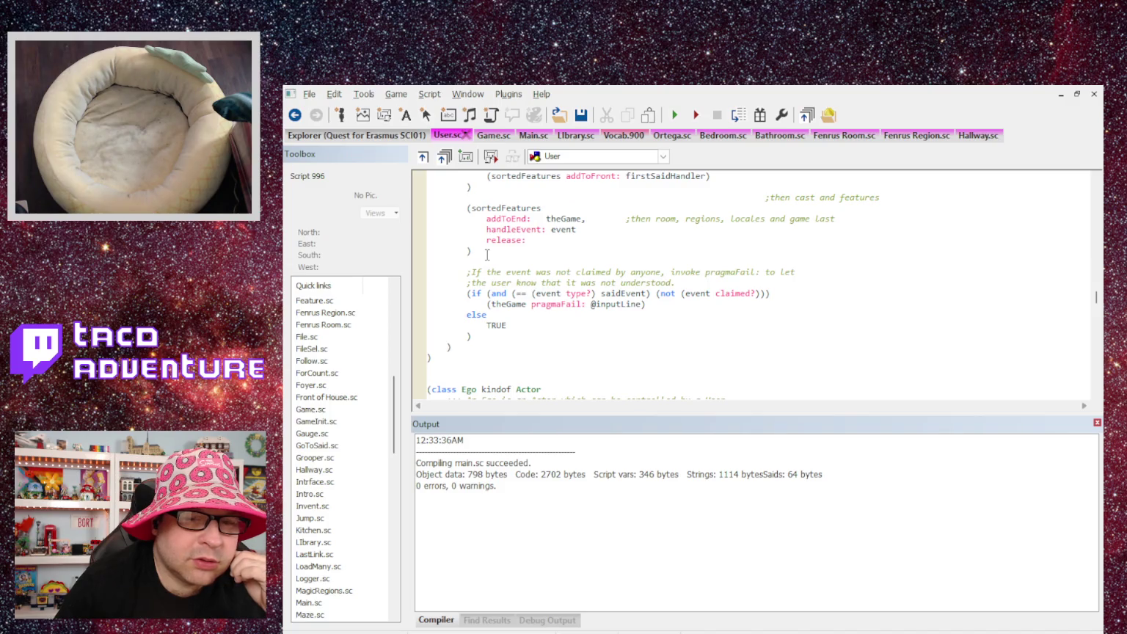
scroll(488, 260, "up", 8)
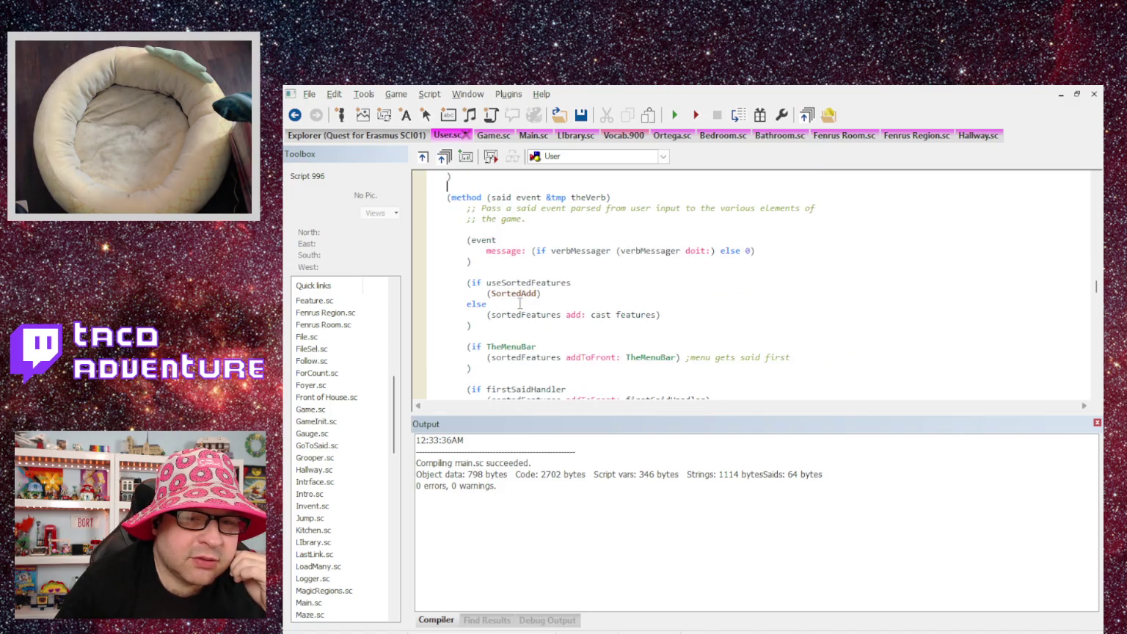
scroll(519, 303, "down", 9)
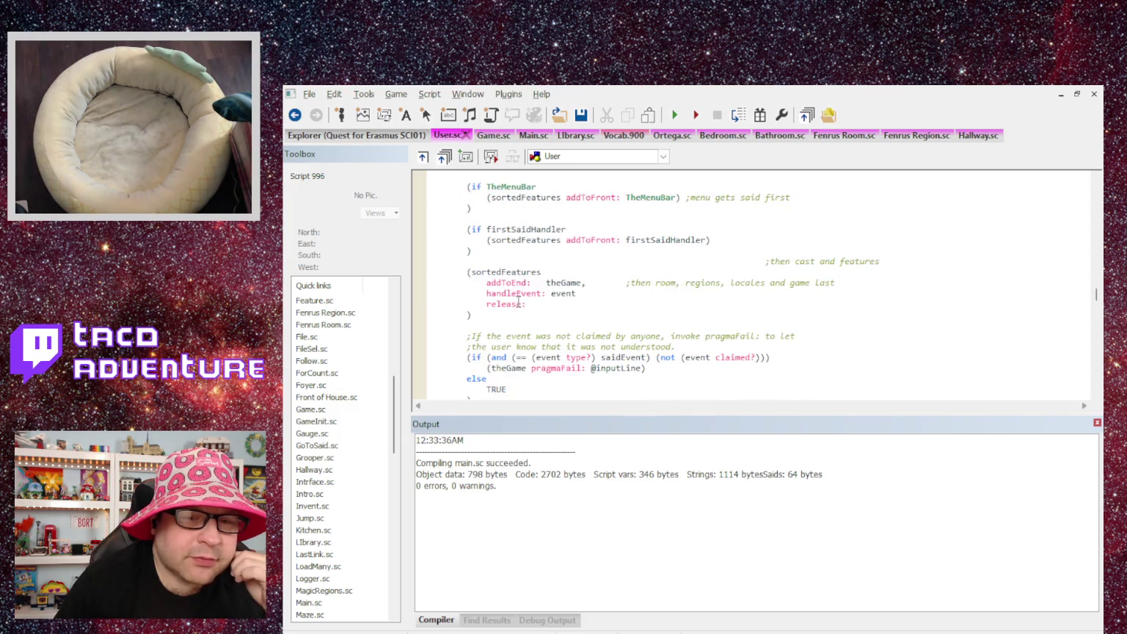
scroll(518, 299, "down", 1)
left_click(433, 231)
scroll(478, 254, "up", 9)
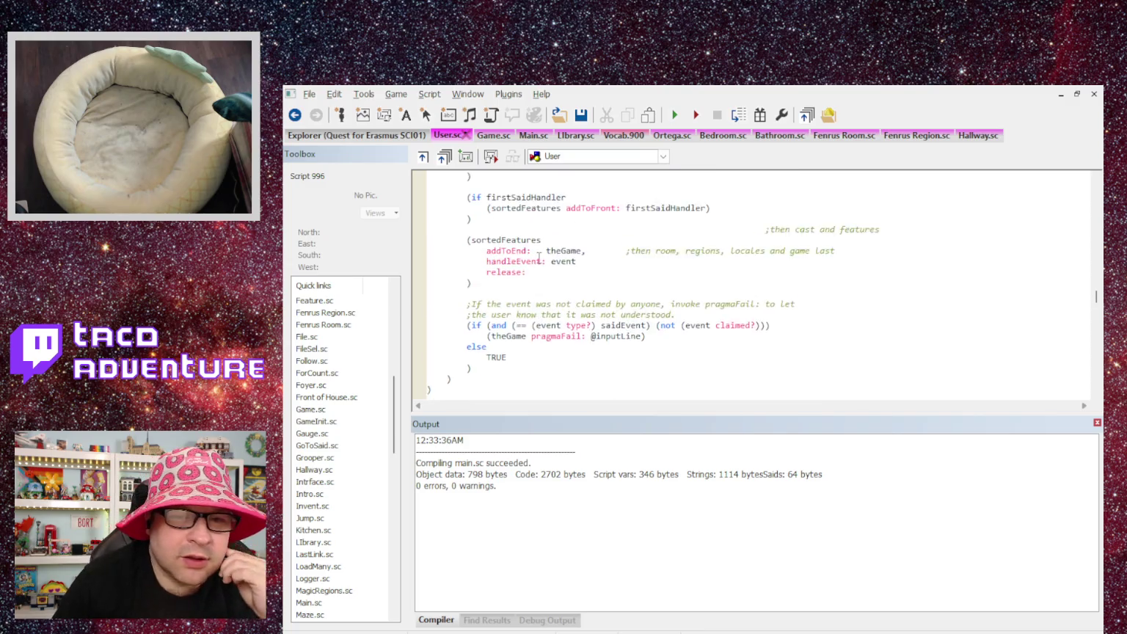
scroll(539, 259, "down", 1)
scroll(529, 249, "up", 2)
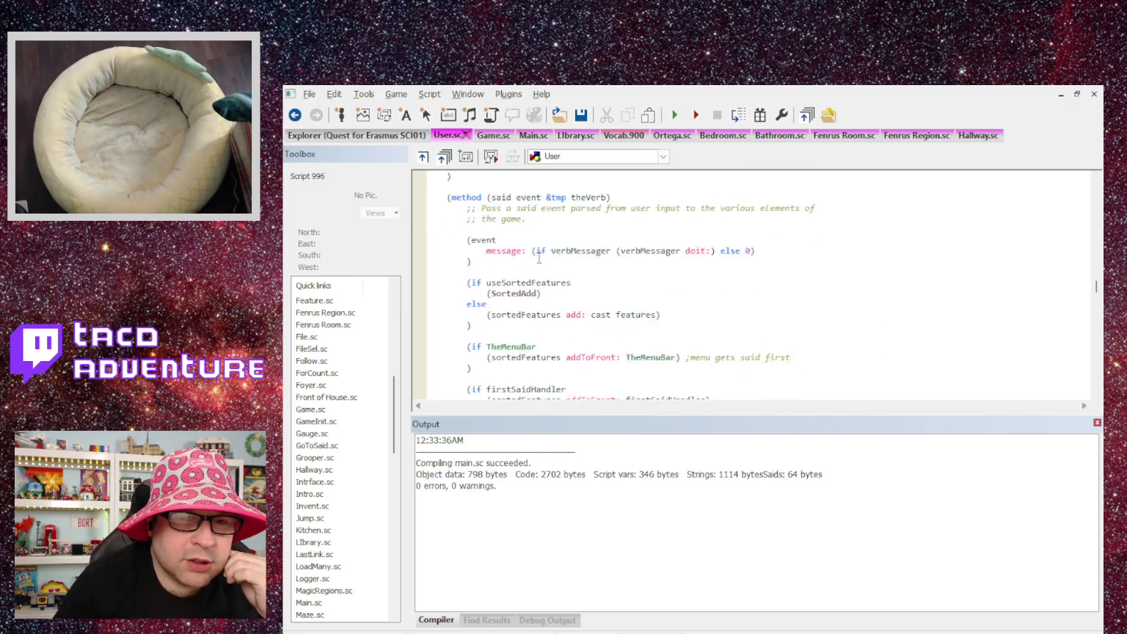
scroll(511, 237, "down", 3)
scroll(511, 237, "down", 4)
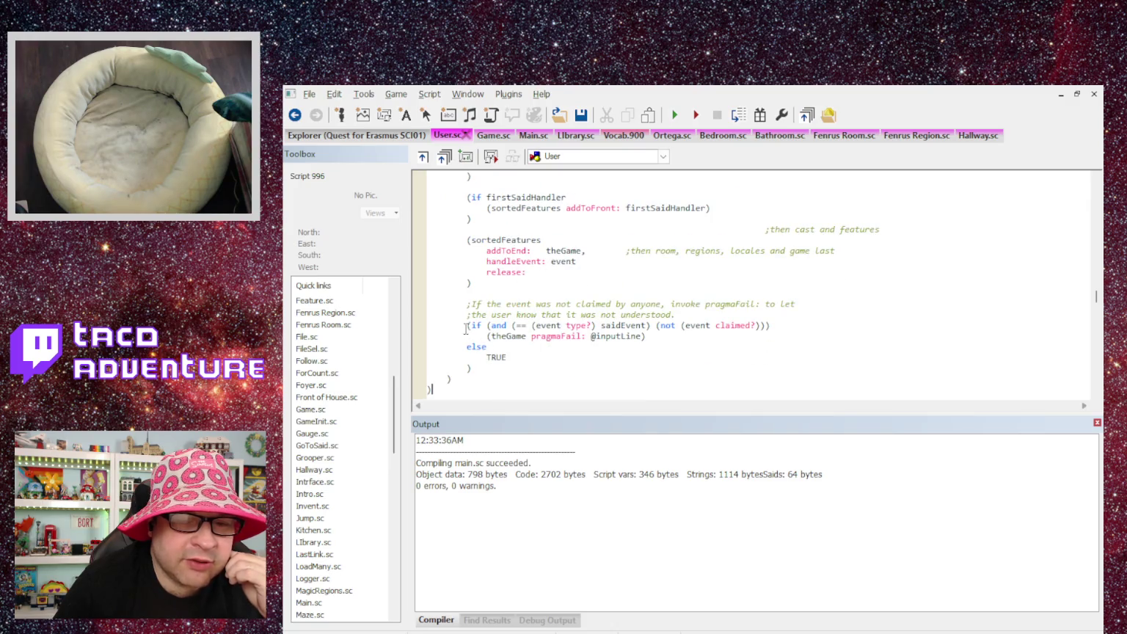
left_click(316, 97)
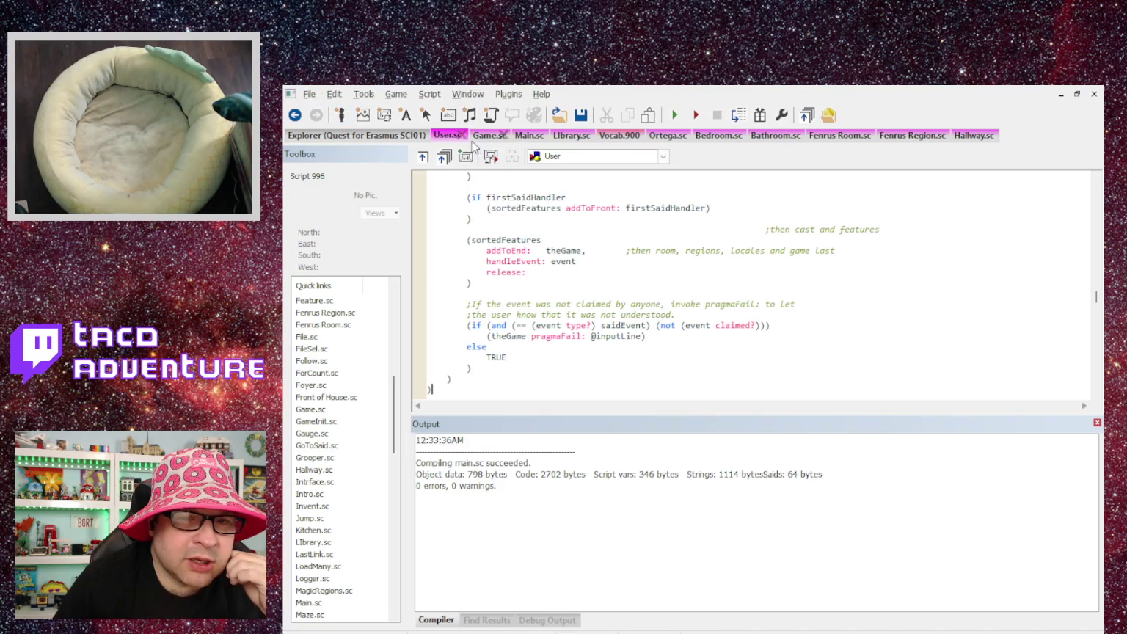
left_click(489, 135)
Inspect the said-event setup lines in Game.sc's wordFail method, then switch to Library.sc.
scroll(475, 218, "down", 14)
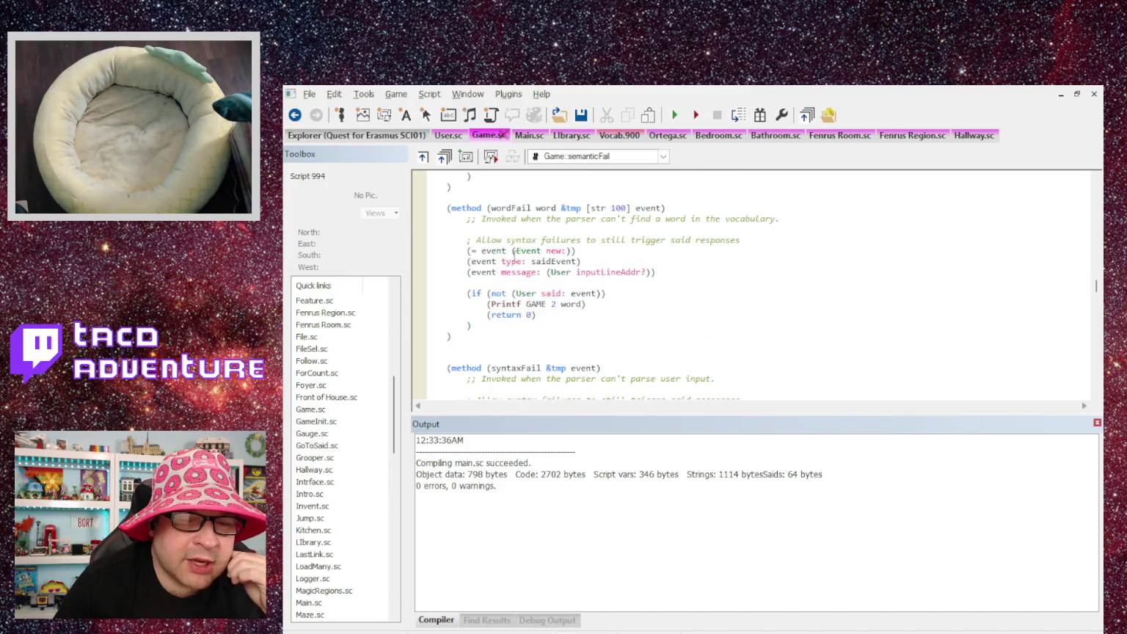
mouse_move(660, 273)
left_mouse_down()
mouse_move(580, 271)
mouse_move(440, 237)
left_mouse_up()
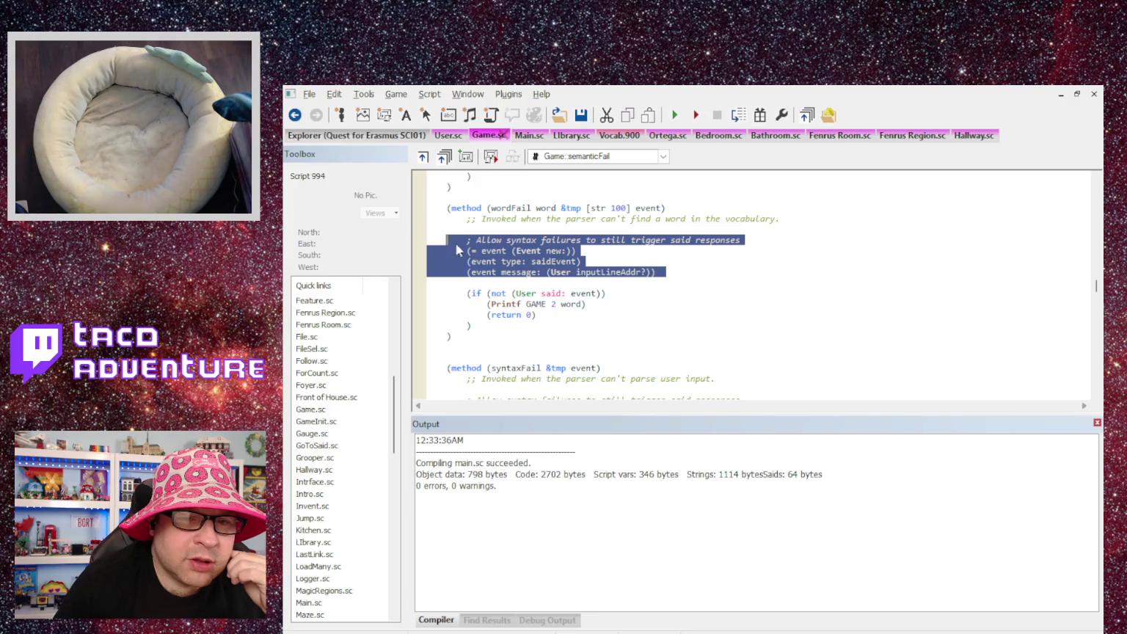
left_click(473, 251)
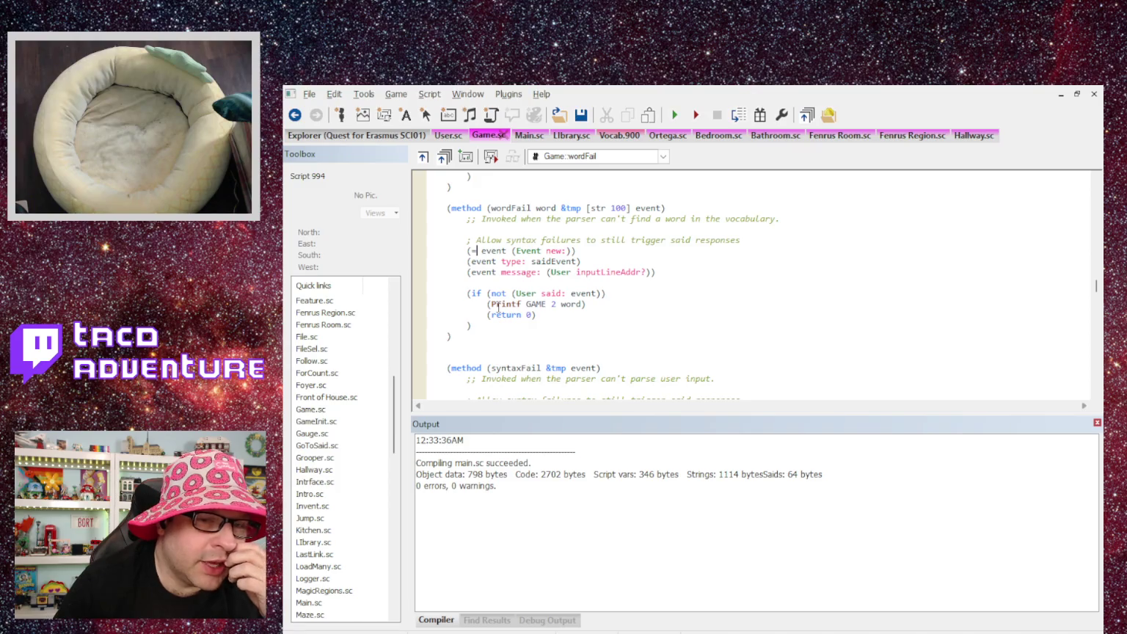
scroll(507, 307, "down", 3)
scroll(534, 304, "up", 3)
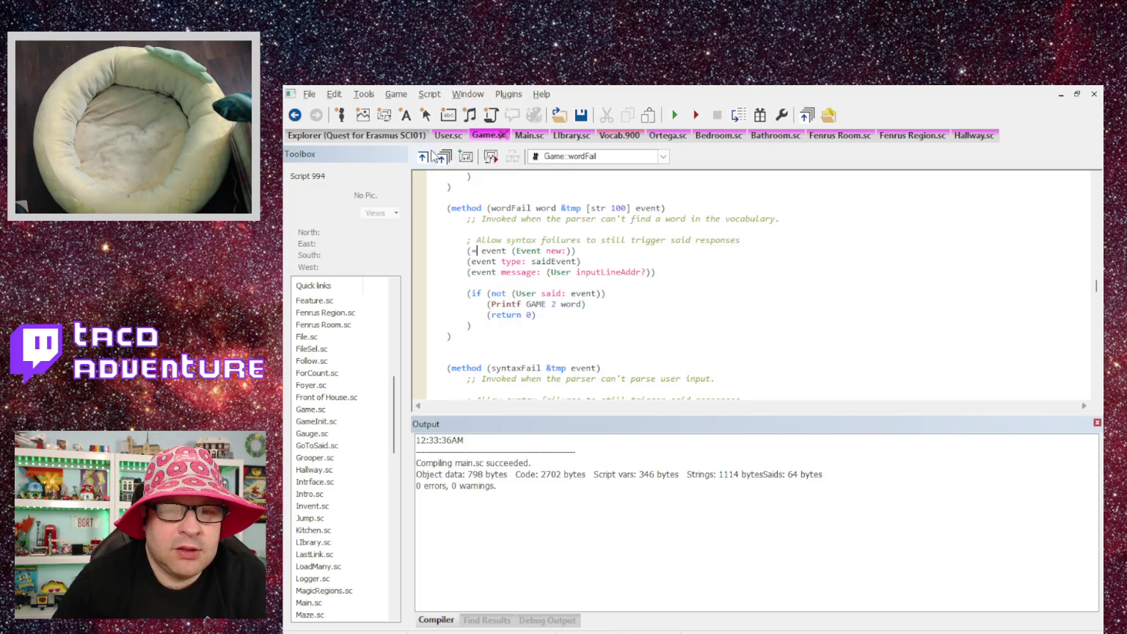
left_click(573, 135)
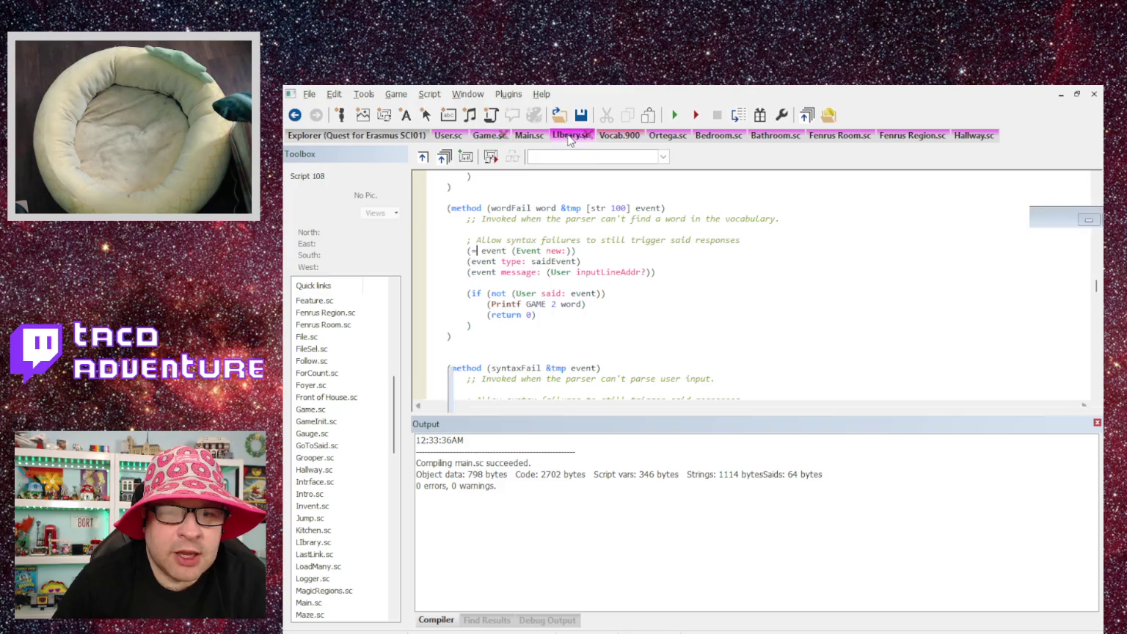
Delete the (return TRUE) line after the password check, then compile and run the game.
left_click_drag(554, 325, 428, 326)
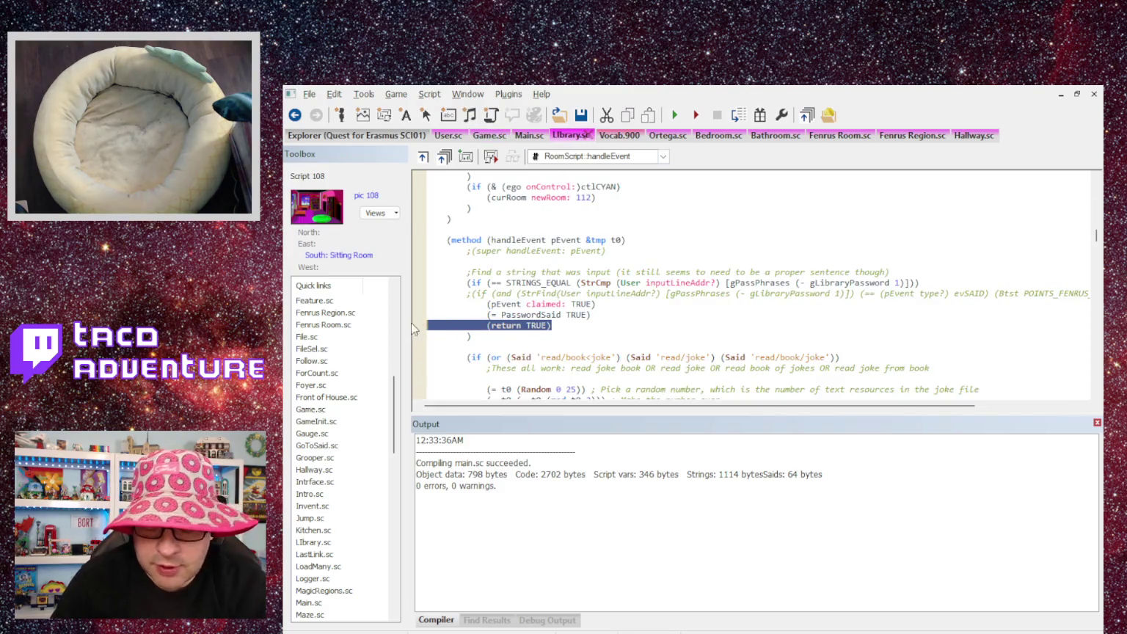
key("BackSpace")
key("BackSpace")
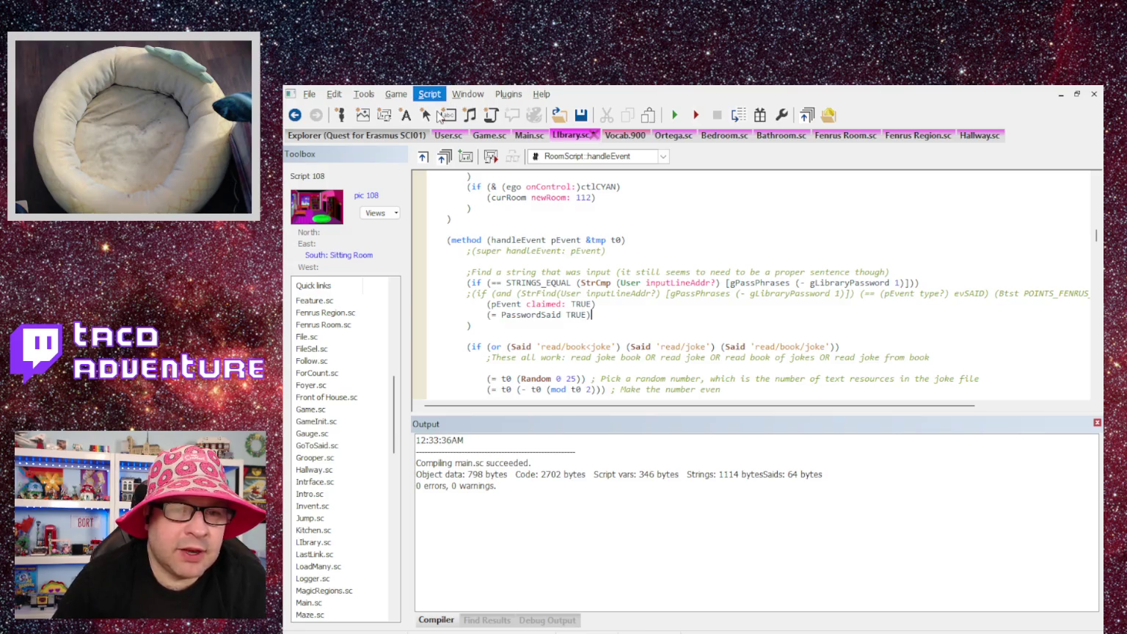
key("ctrl+F7")
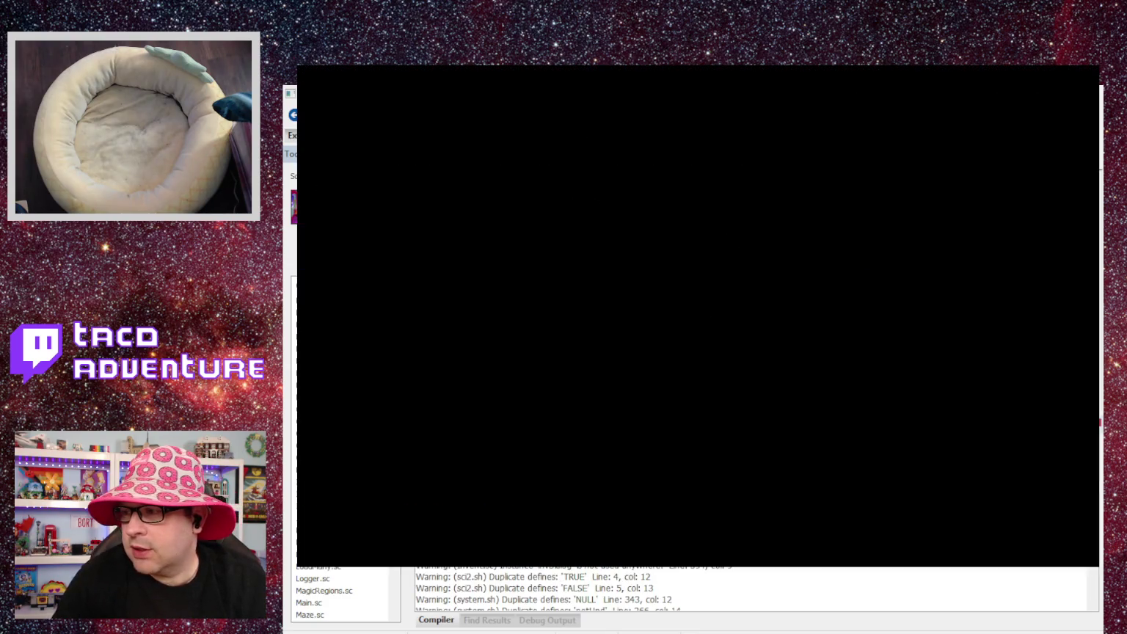
Jump to room 108, the library, and try the phrase 'open sesame'.
type("108")
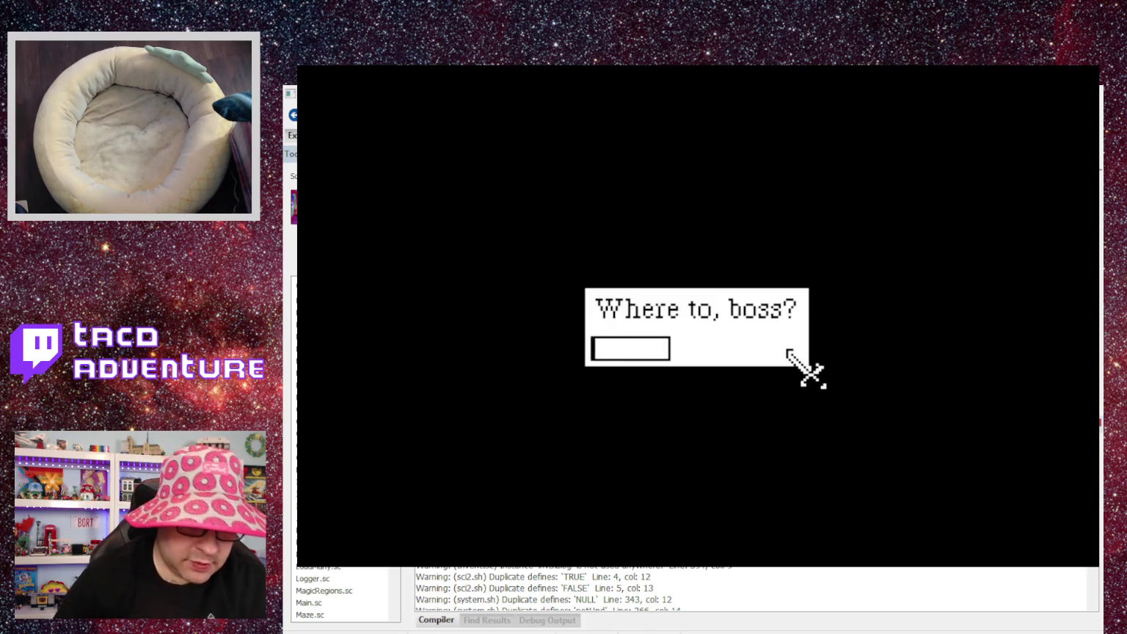
key("Return")
type("open sesame")
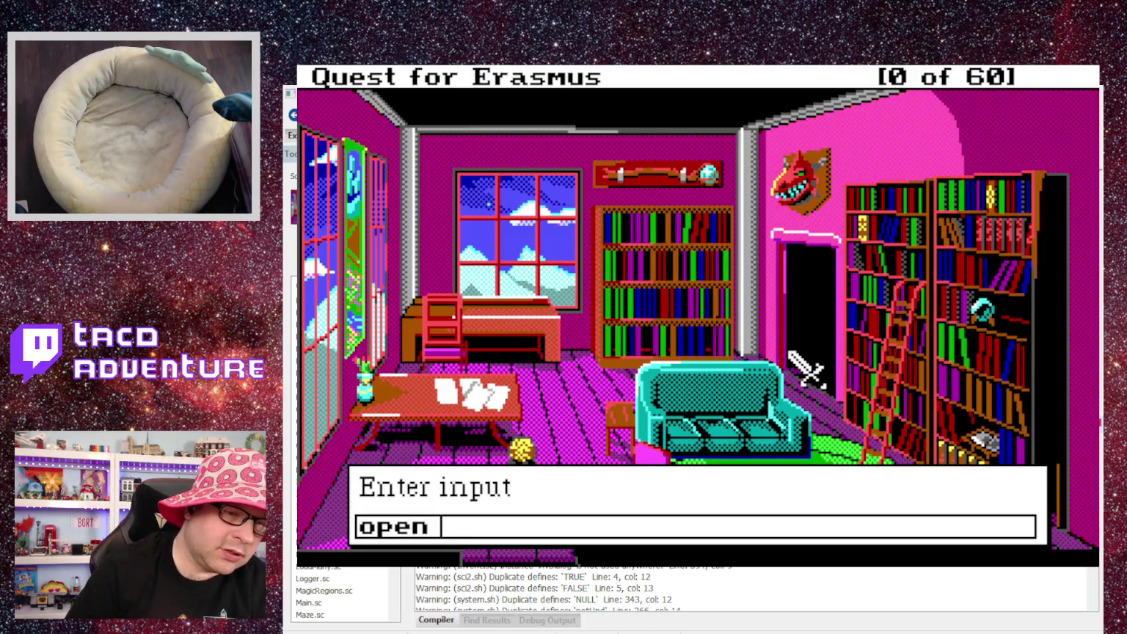
key("Return")
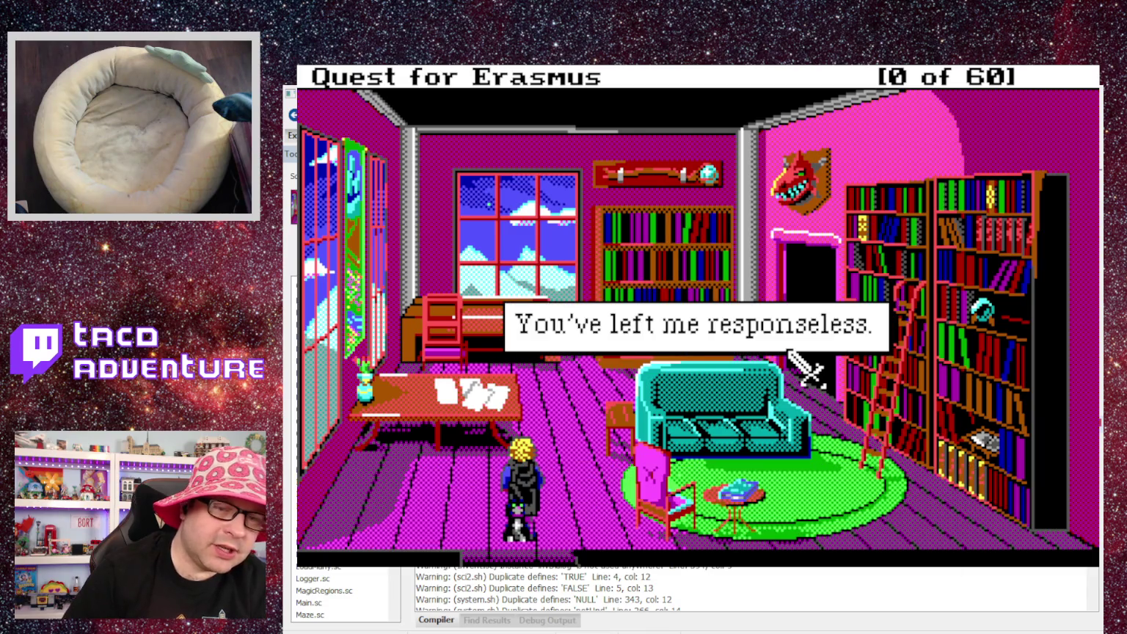
key("Return")
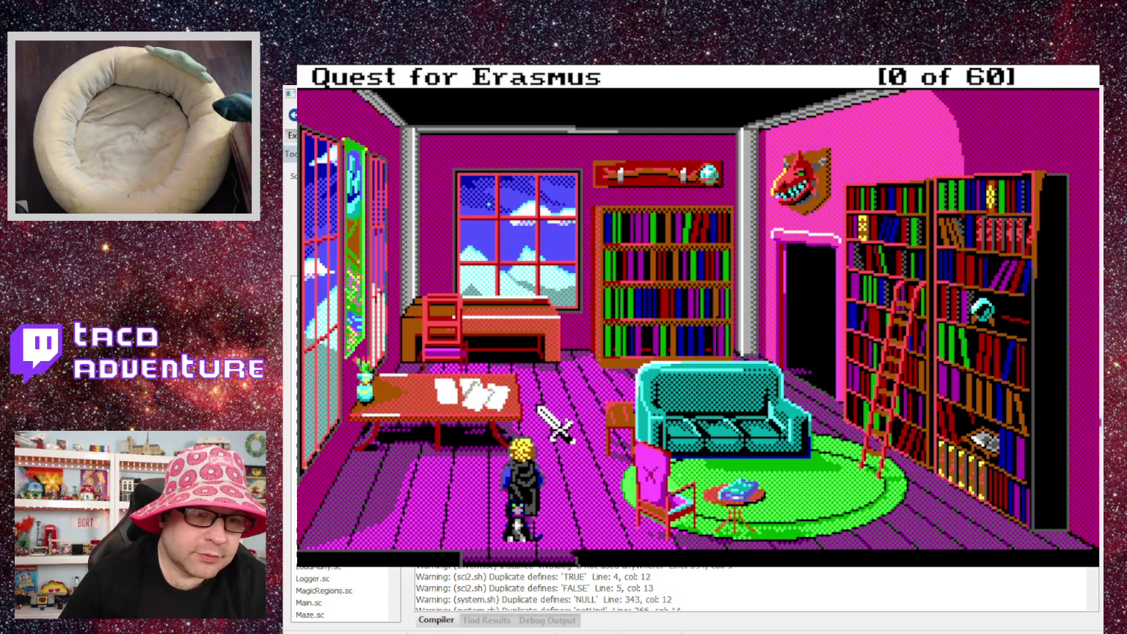
Try the phrases 'at my wits beginning' and 'fortune favors the mold' near the couch.
type("at my wits beig")
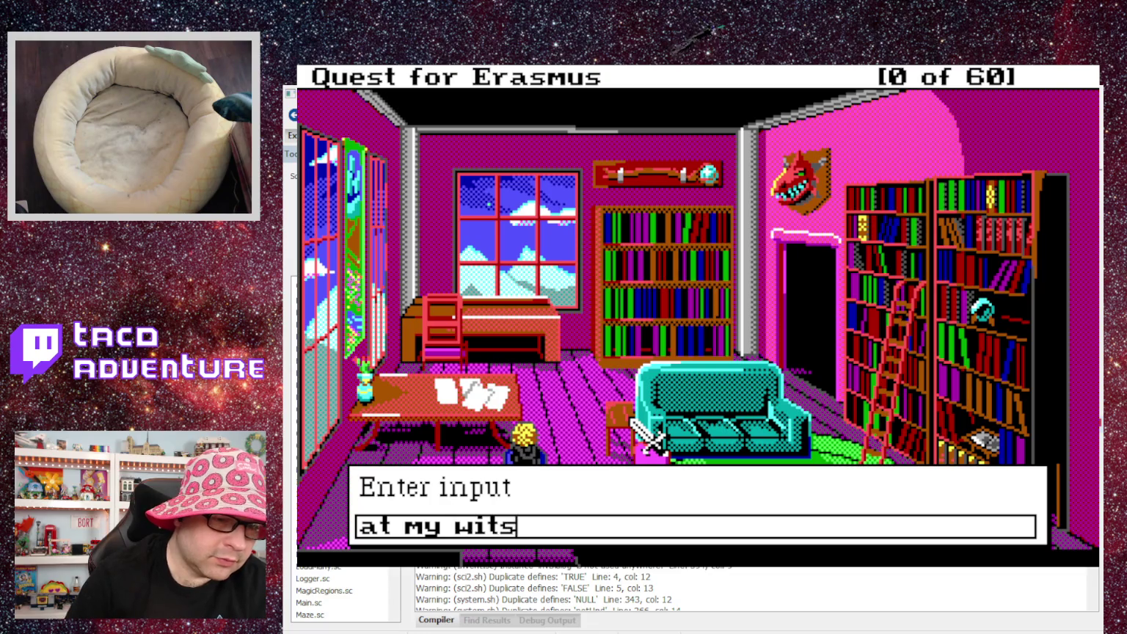
key("BackSpace")
key("BackSpace")
type("gi")
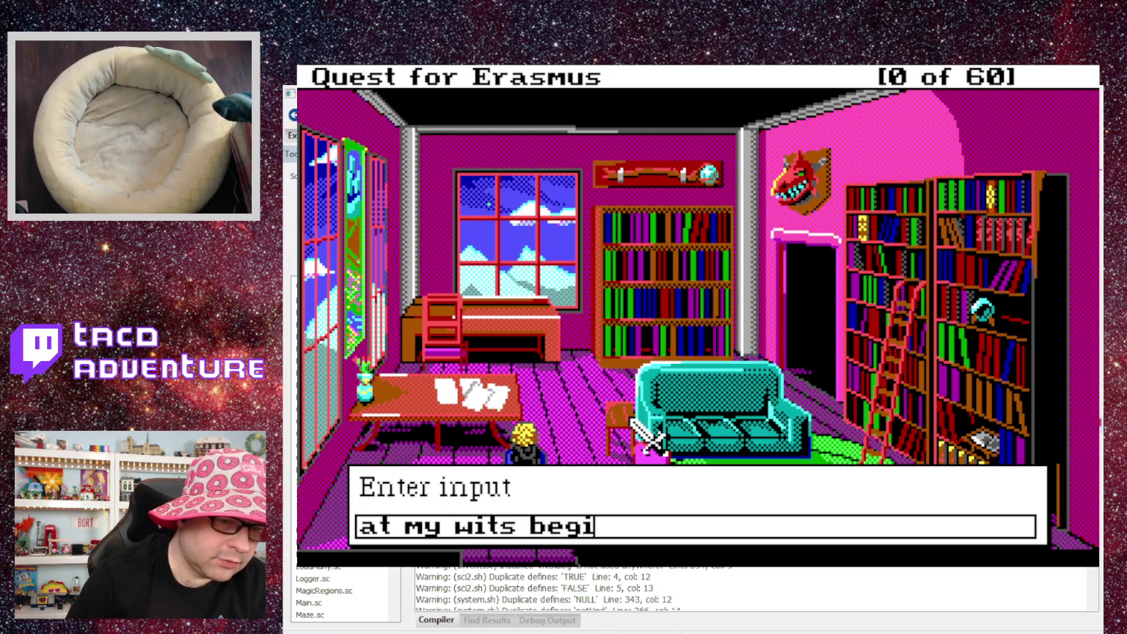
type("nning")
key("Return")
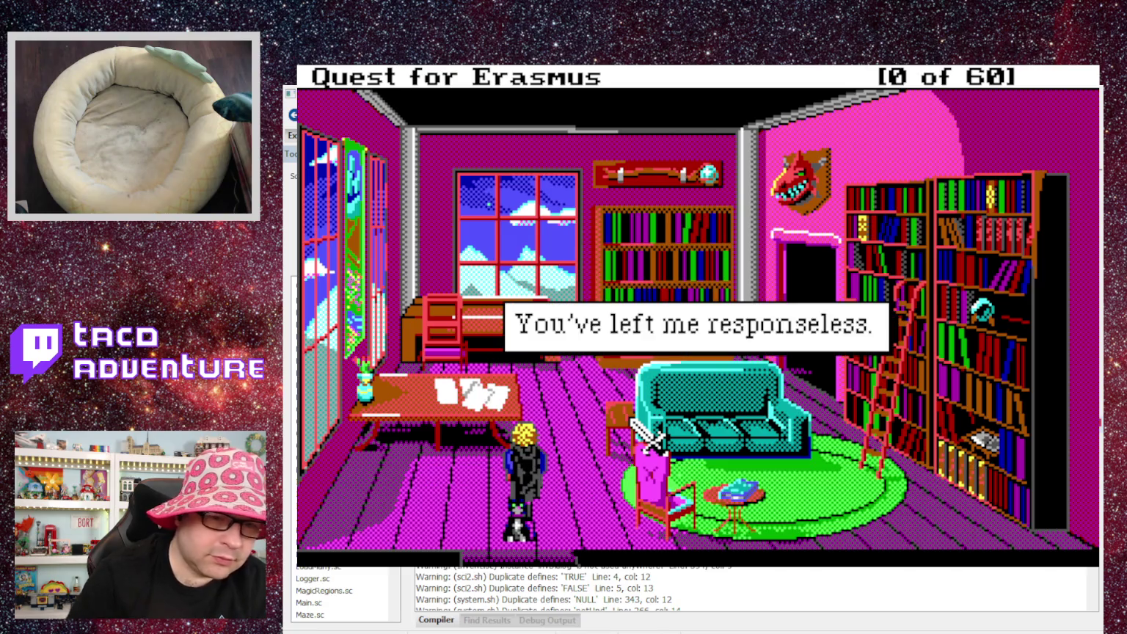
left_click(646, 438)
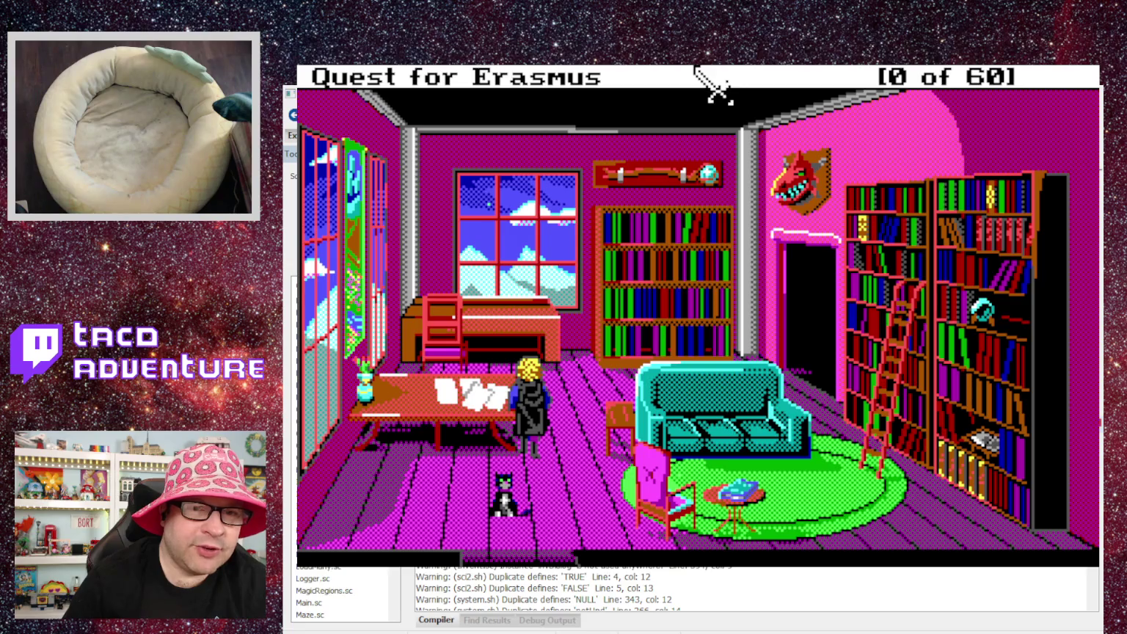
left_click(606, 378)
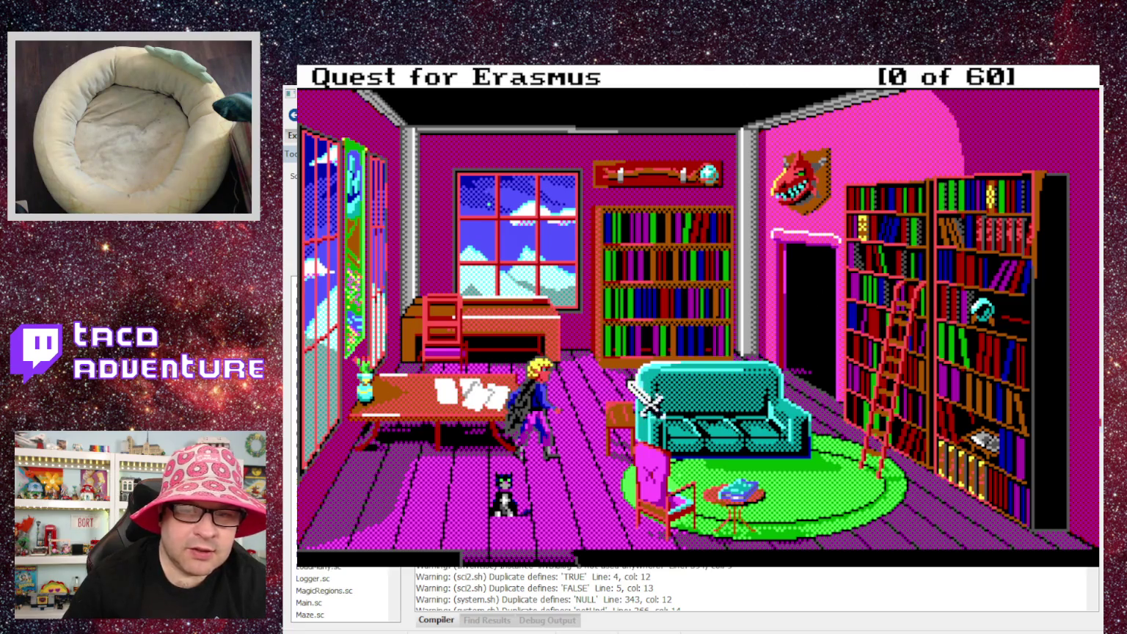
type("fort")
key("BackSpace")
type("rtune favors the")
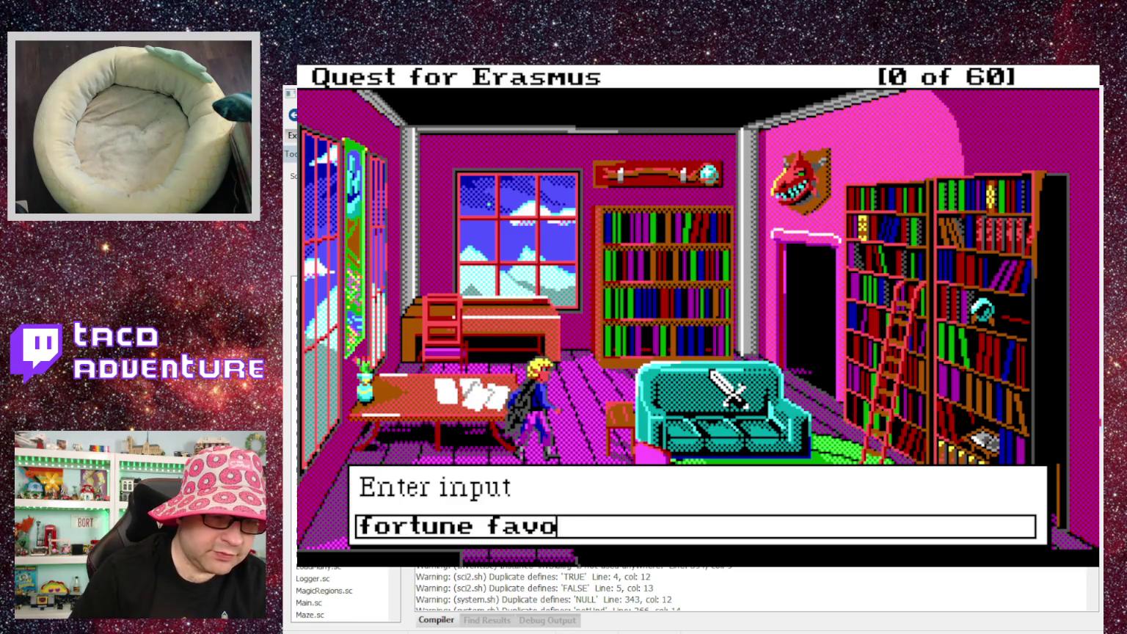
type(" mold")
key("Return")
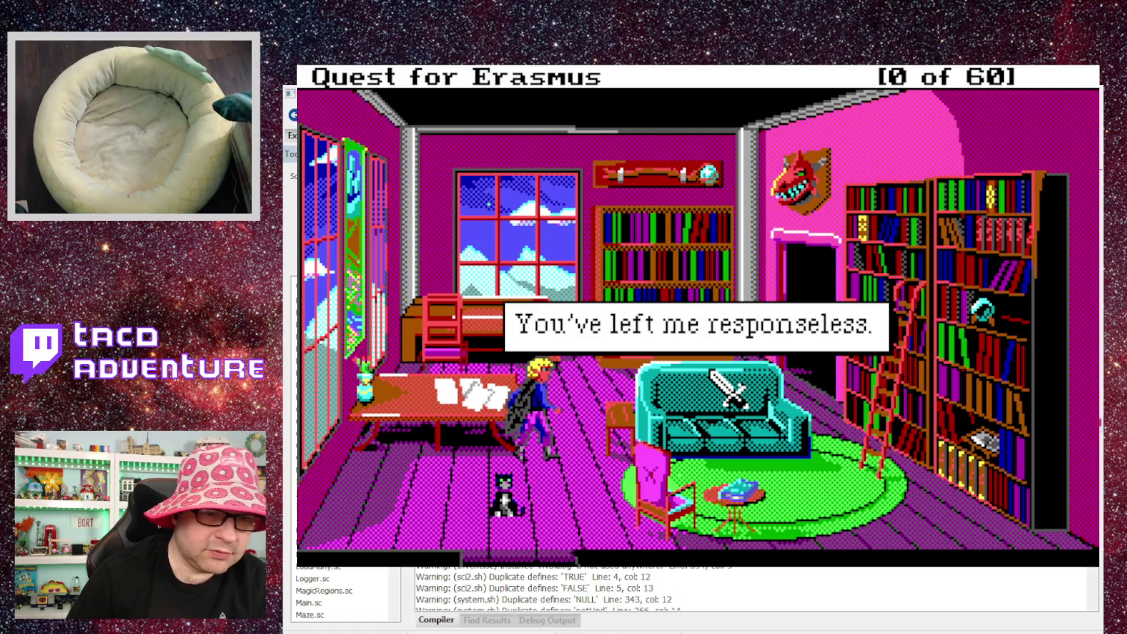
Try the phrases 'purple monkey dishwasher' and 'wizards are great spellers'.
type("pur")
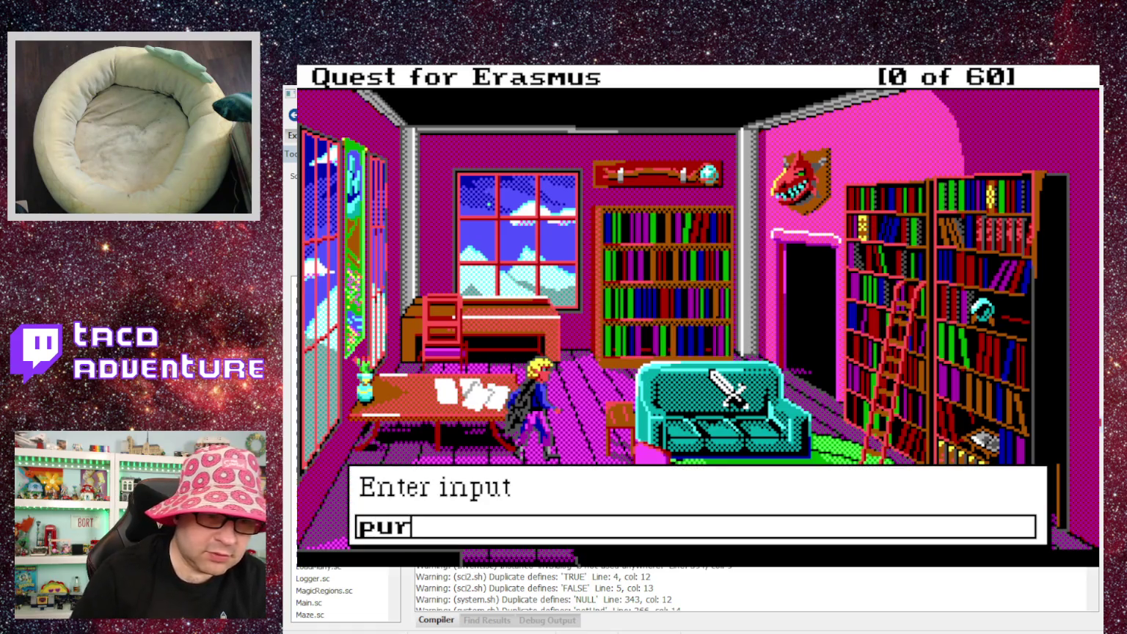
type("ple monkey dishwa")
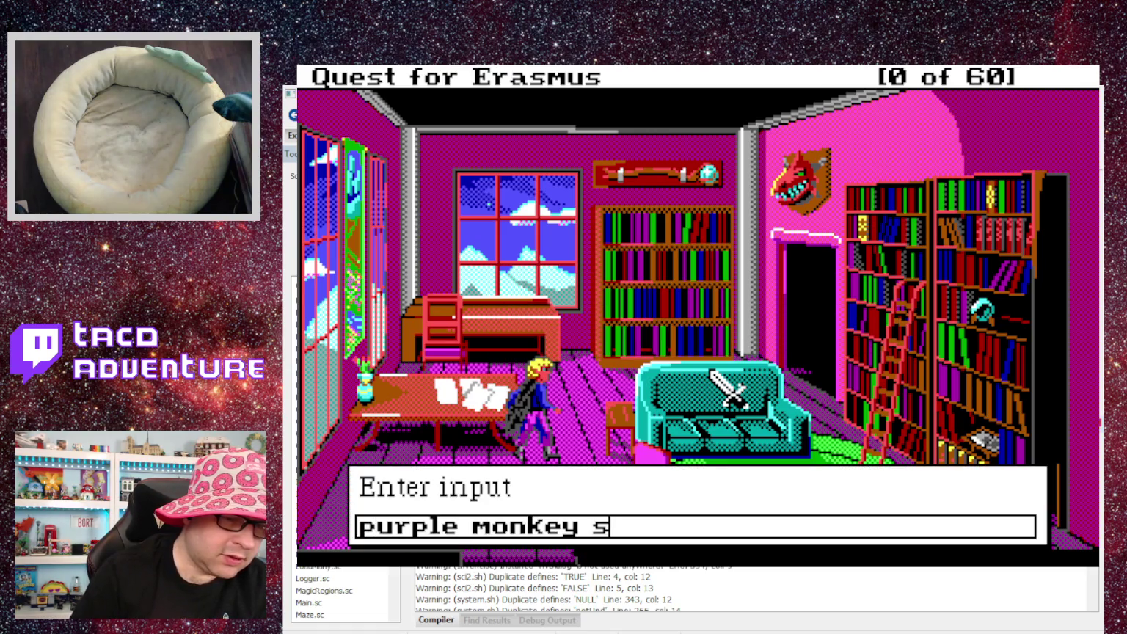
type("sker")
key("BackSpace")
key("BackSpace")
key("BackSpace")
type("her")
key("Return")
key("Return")
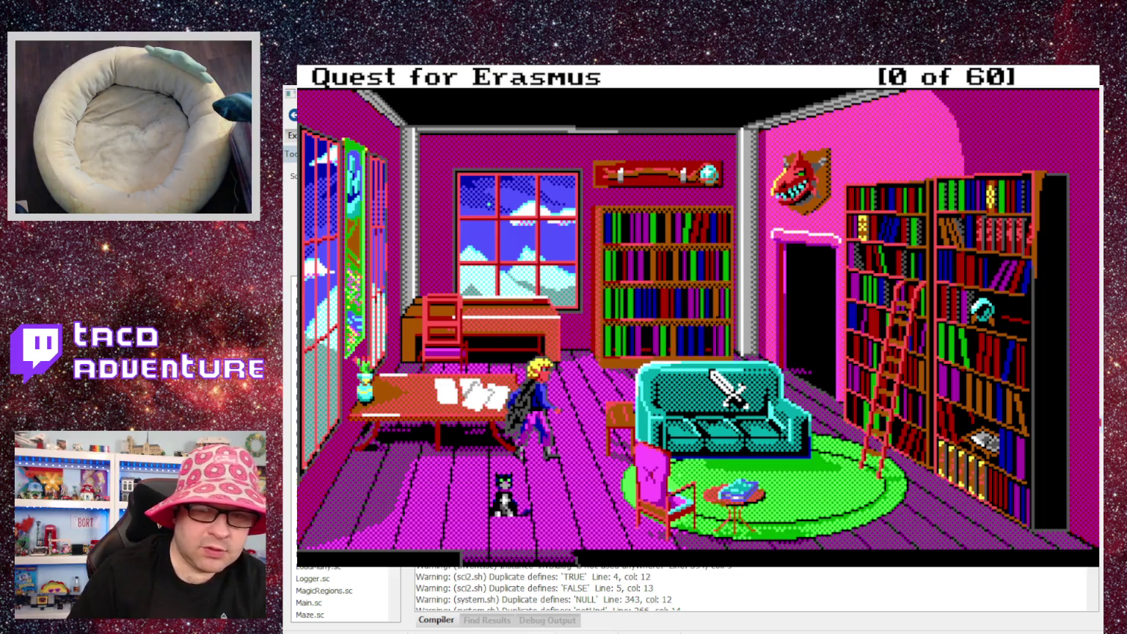
type("si")
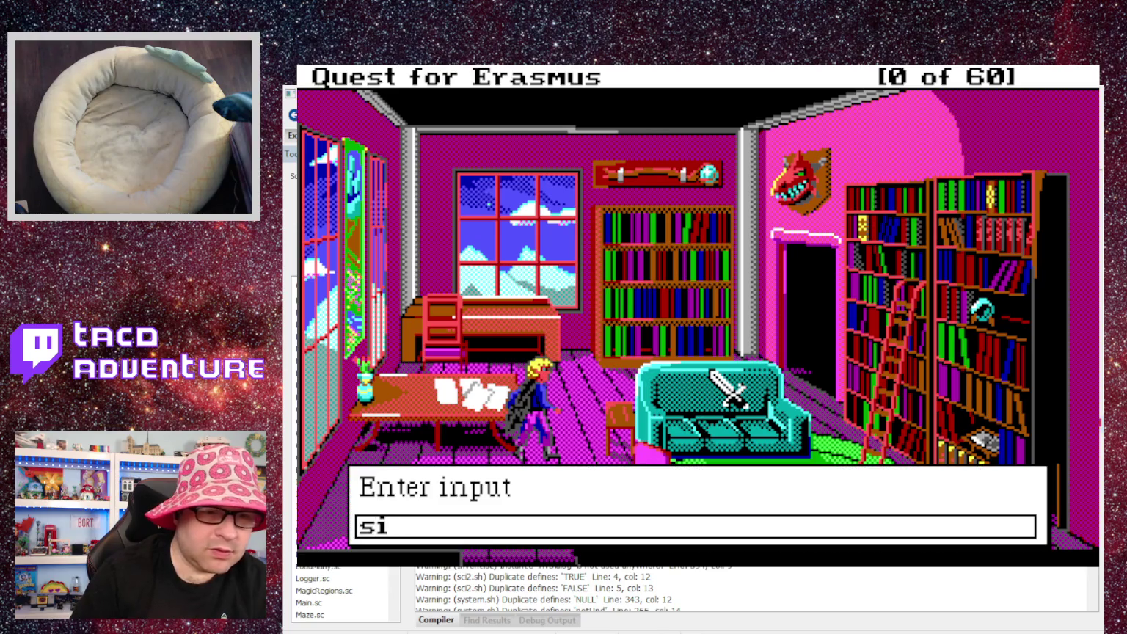
key("BackSpace")
key("BackSpace")
type("wia")
key("BackSpace")
type("xa")
key("BackSpace")
key("BackSpace")
type("zards are t")
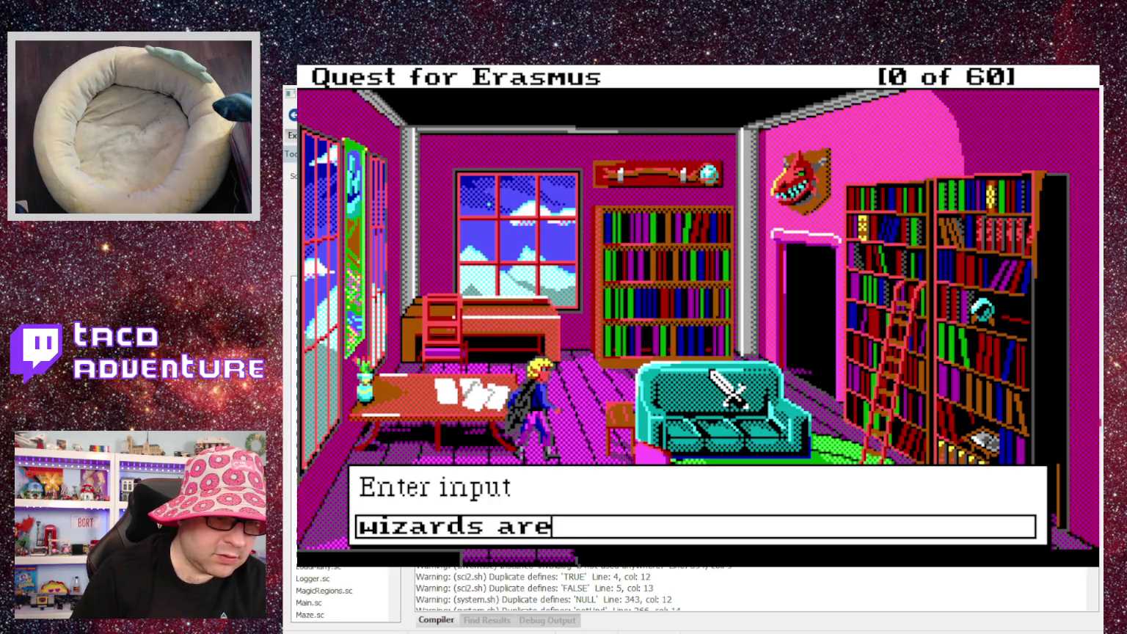
key("BackSpace")
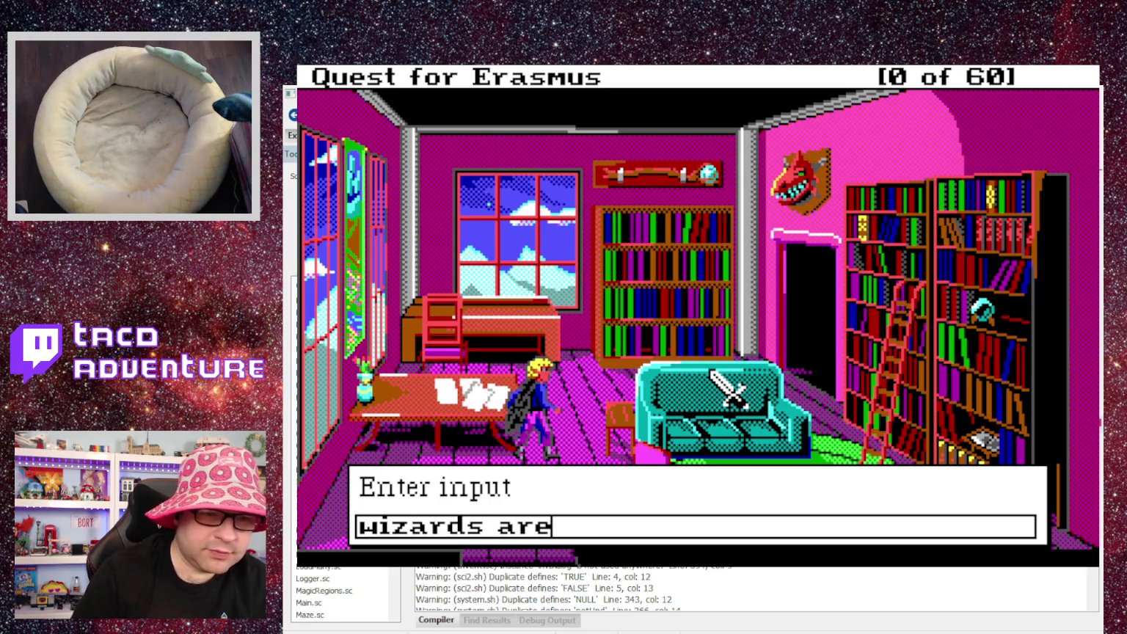
type("great spellers")
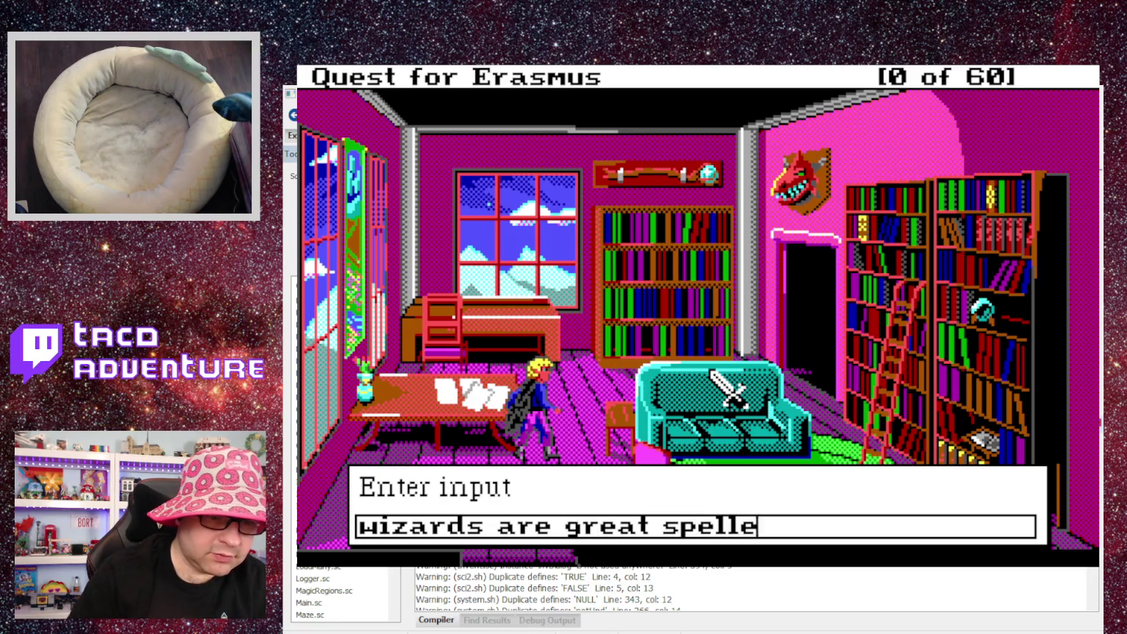
key("Return")
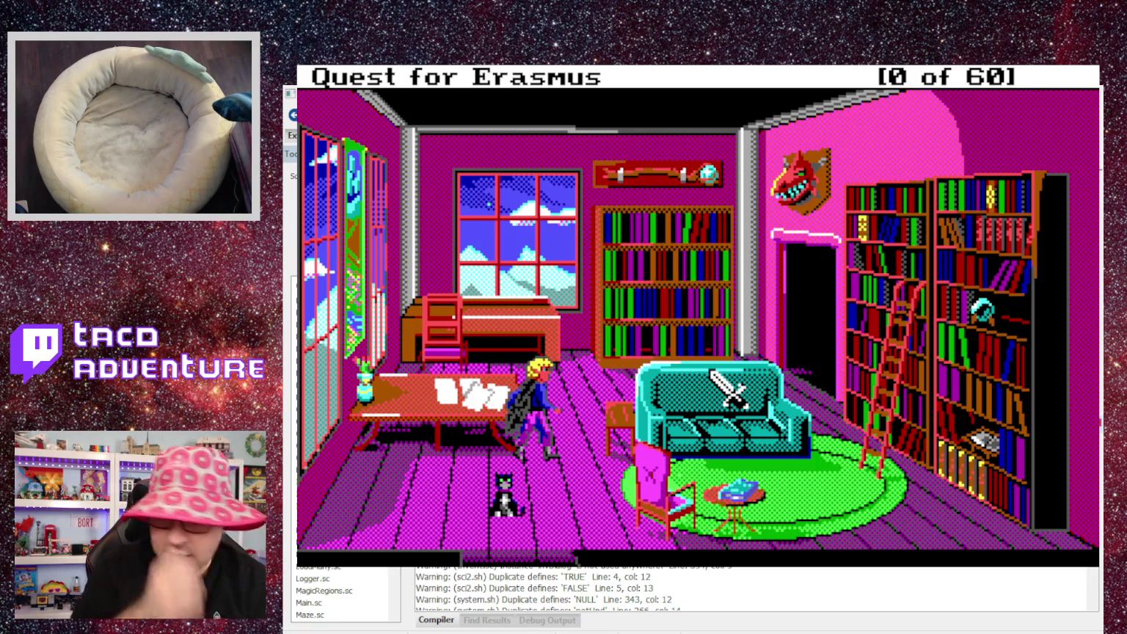
Cast the open spell on the bookcase to swing it open, then quit the game.
type("cast open")
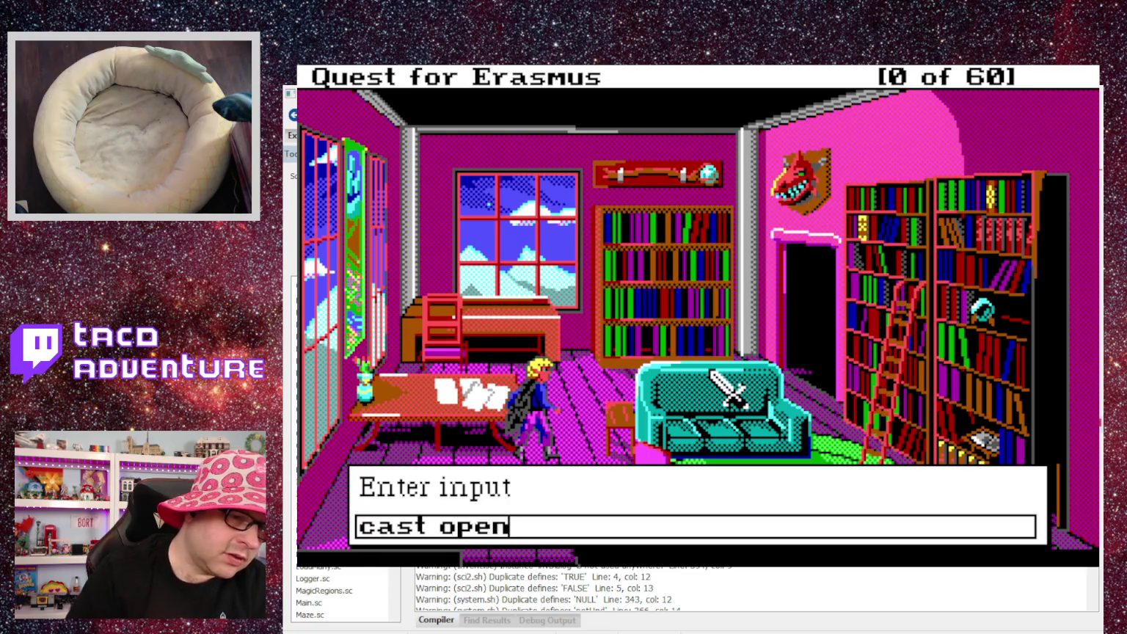
key("Return")
left_click(961, 379)
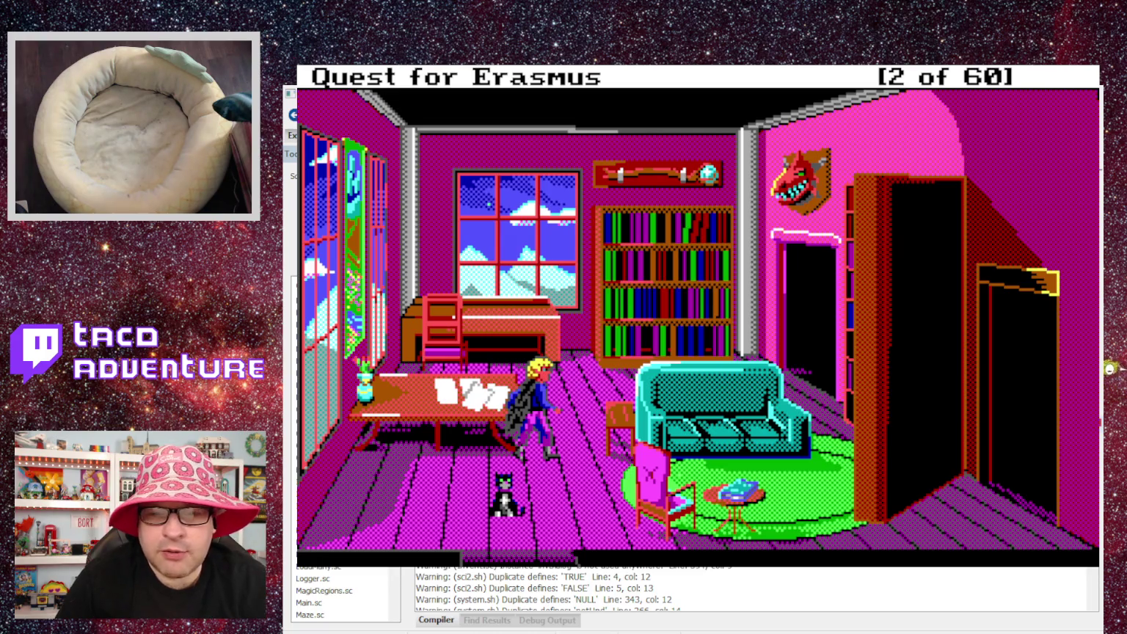
key("alt+F4")
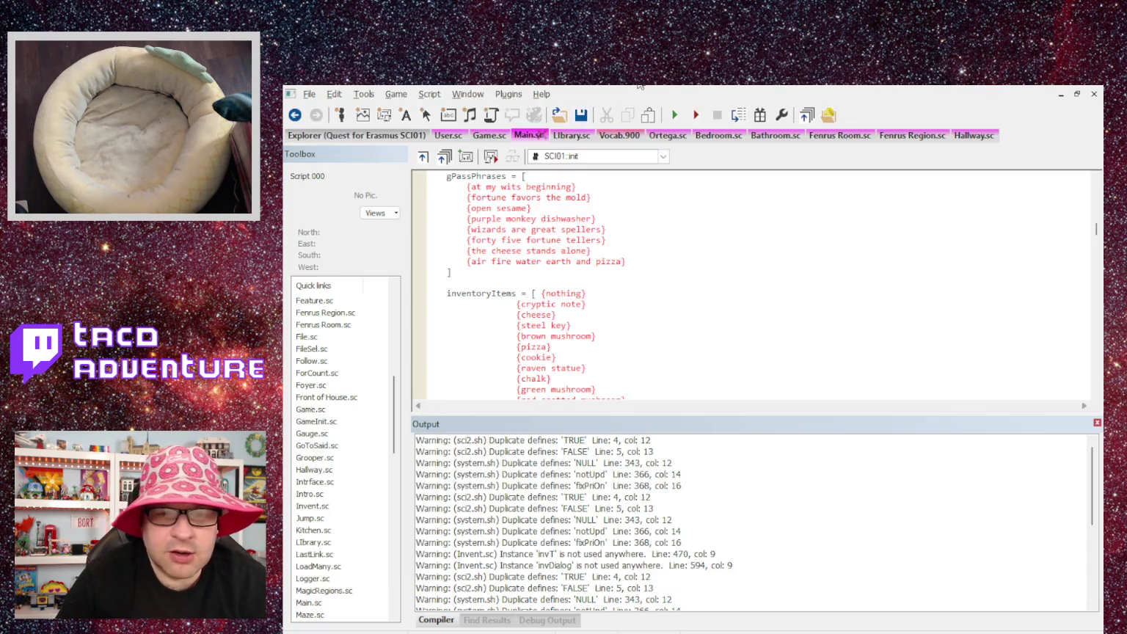
Preview the Secret room script 112 in the explorer and create the Secret Library script 113.
left_click(378, 139)
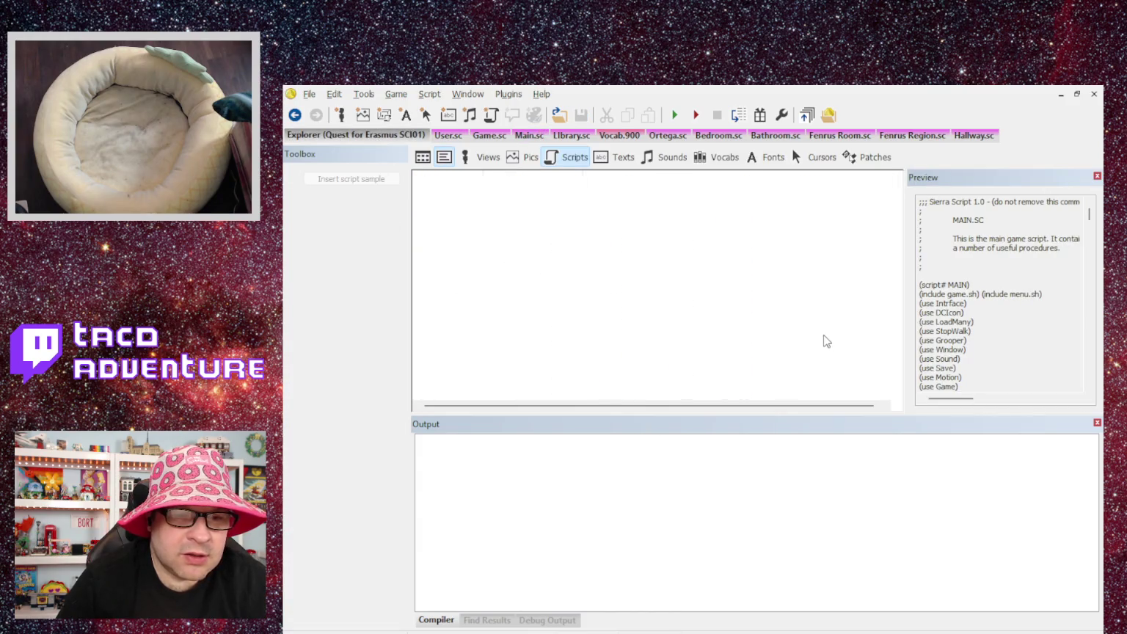
scroll(458, 349, "down", 1)
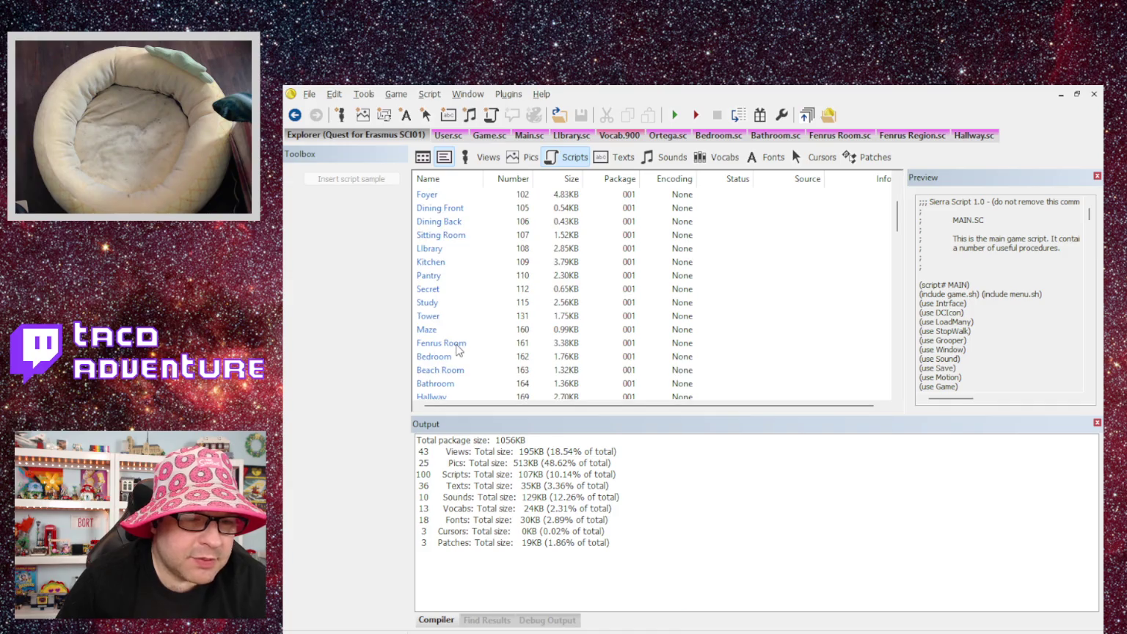
scroll(454, 336, "down", 1)
scroll(451, 325, "up", 1)
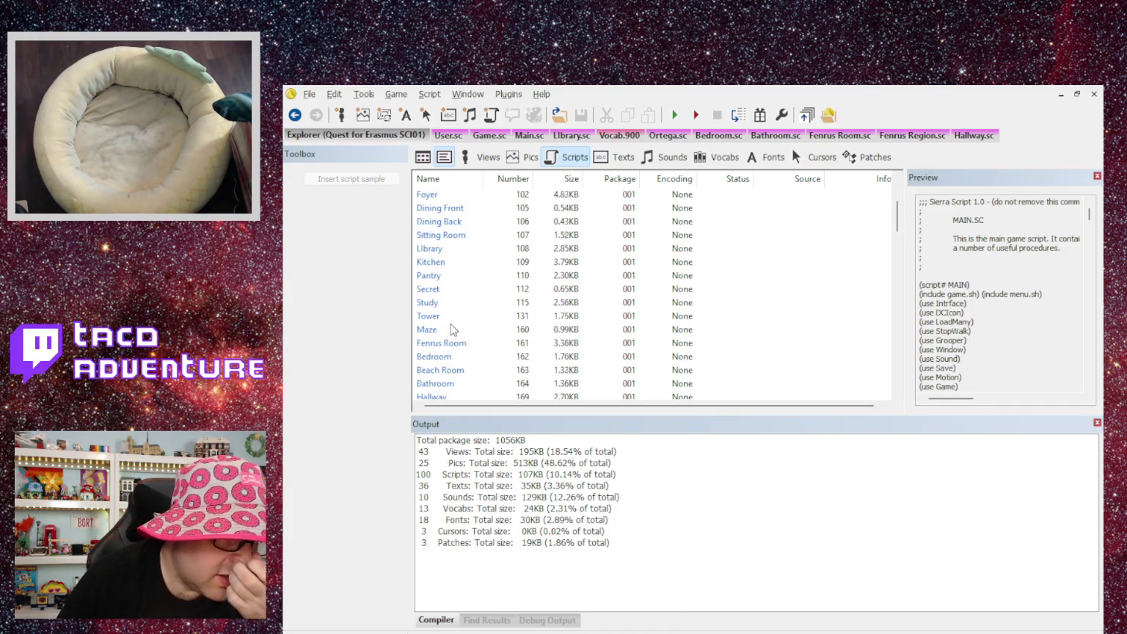
scroll(453, 328, "up", 1)
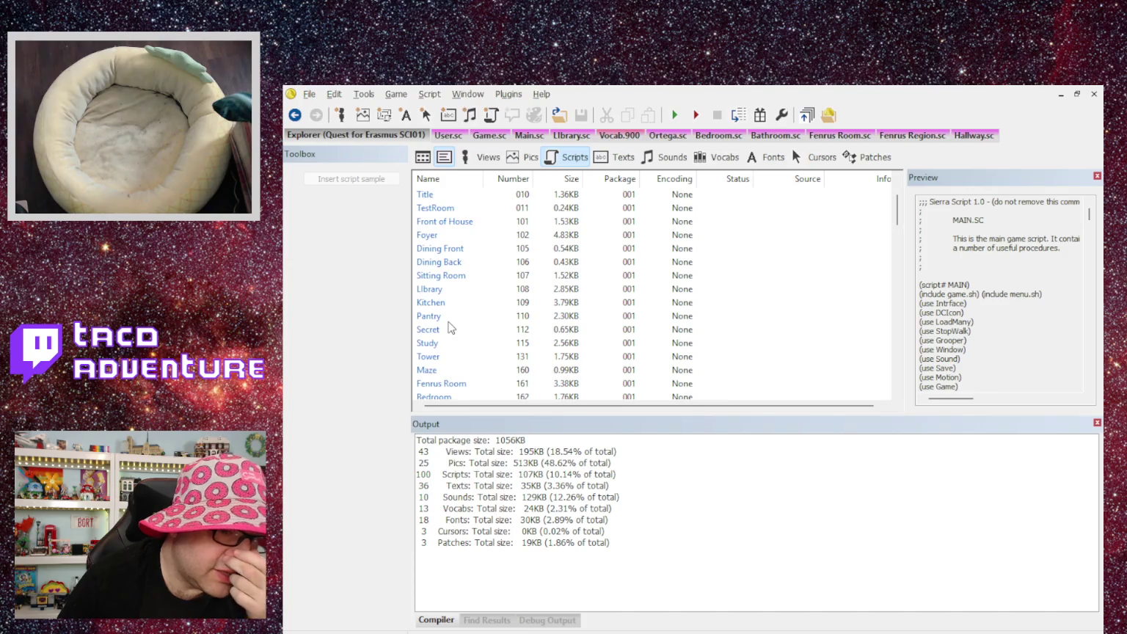
left_click(439, 329)
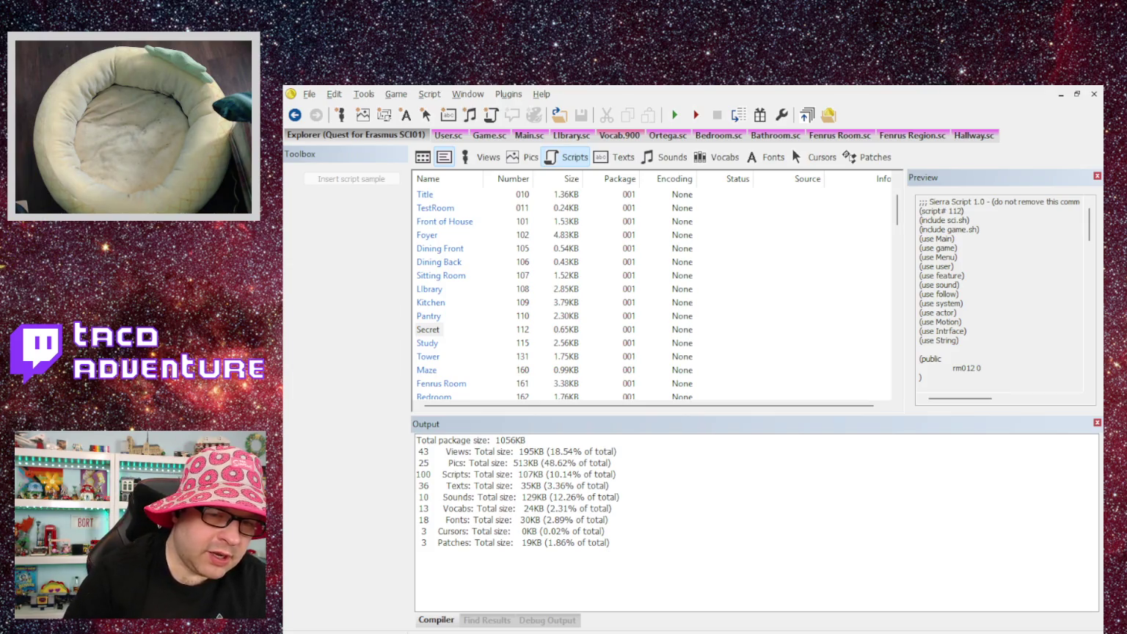
key("Return")
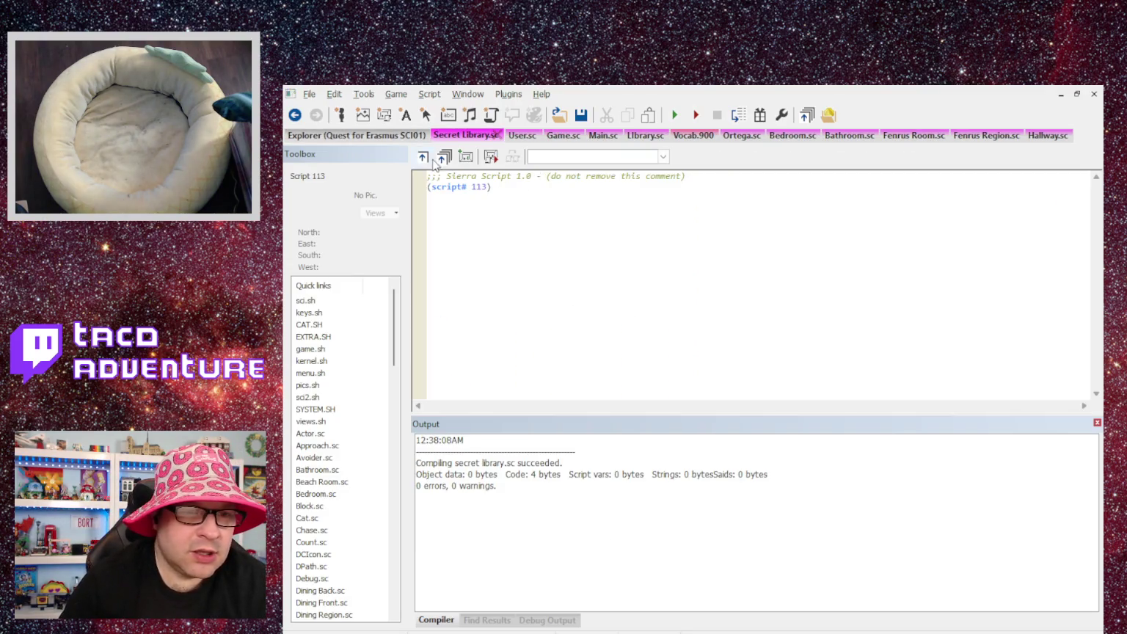
Copy the include and use lines from Library.sc and paste them into Secret Library.sc.
left_click(638, 136)
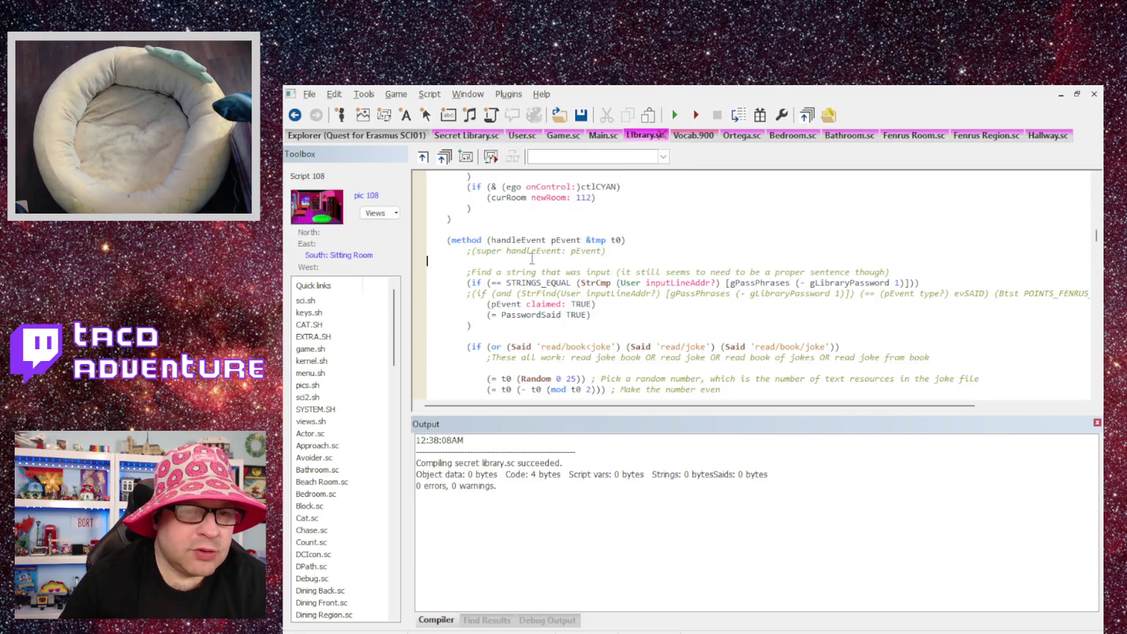
left_click_drag(1096, 237, 1099, 180)
mouse_move(488, 347)
left_mouse_down()
mouse_move(429, 336)
mouse_move(419, 196)
left_mouse_up()
key("ctrl+c")
left_click(477, 136)
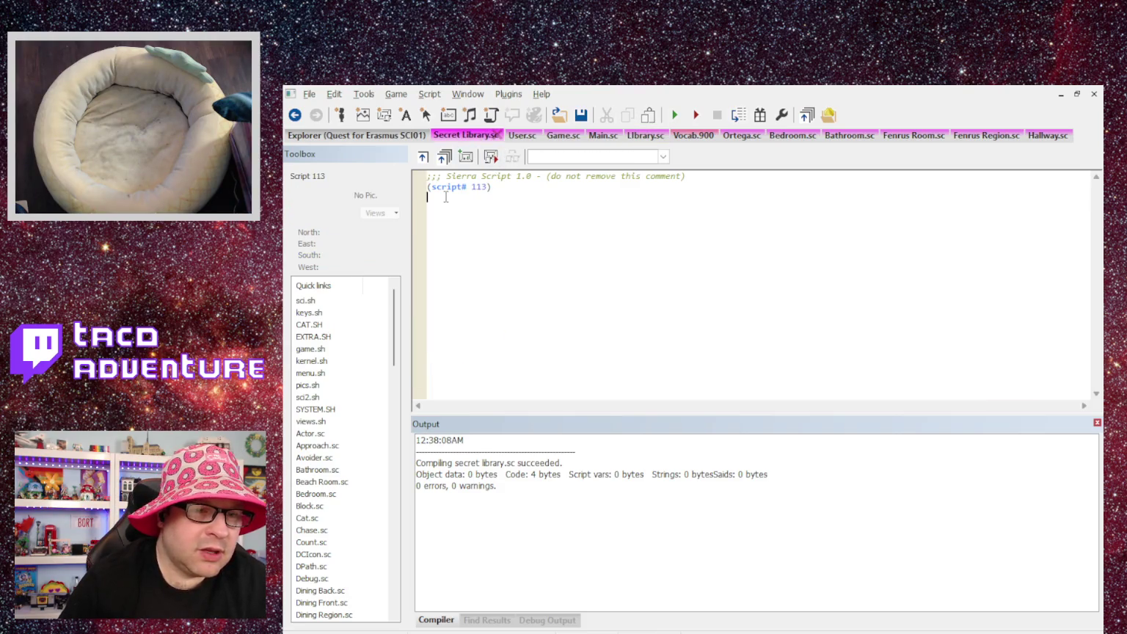
key("ctrl+v")
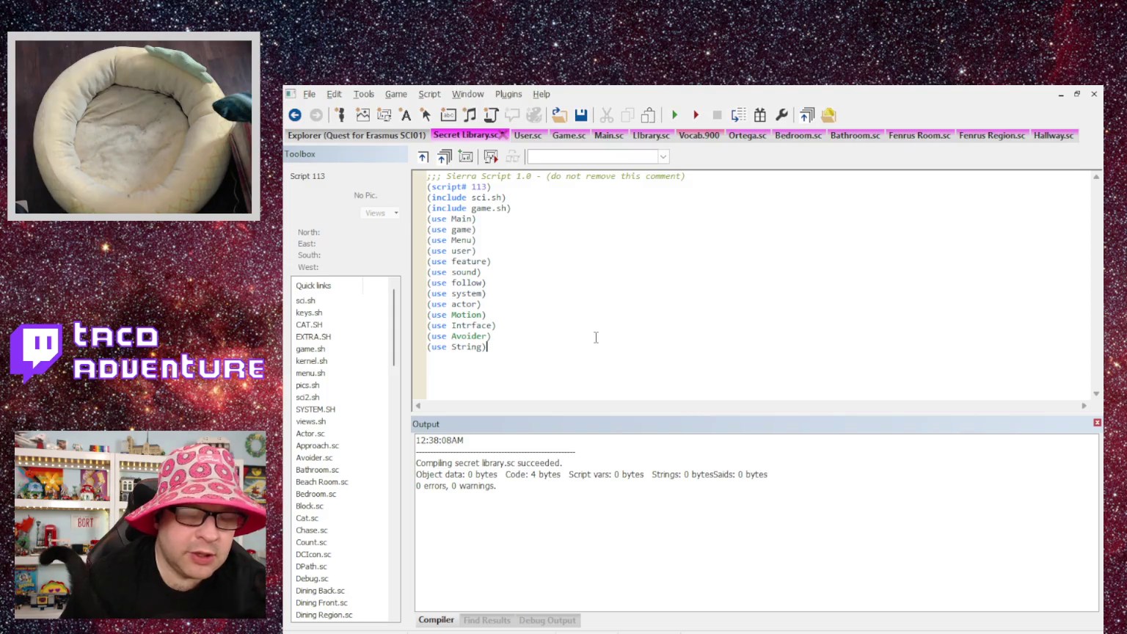
key("ctrl+End")
Change the room instance's class from Rm to Room.
left_click_drag(1091, 367, 1077, 192)
scroll(435, 224, "down", 3)
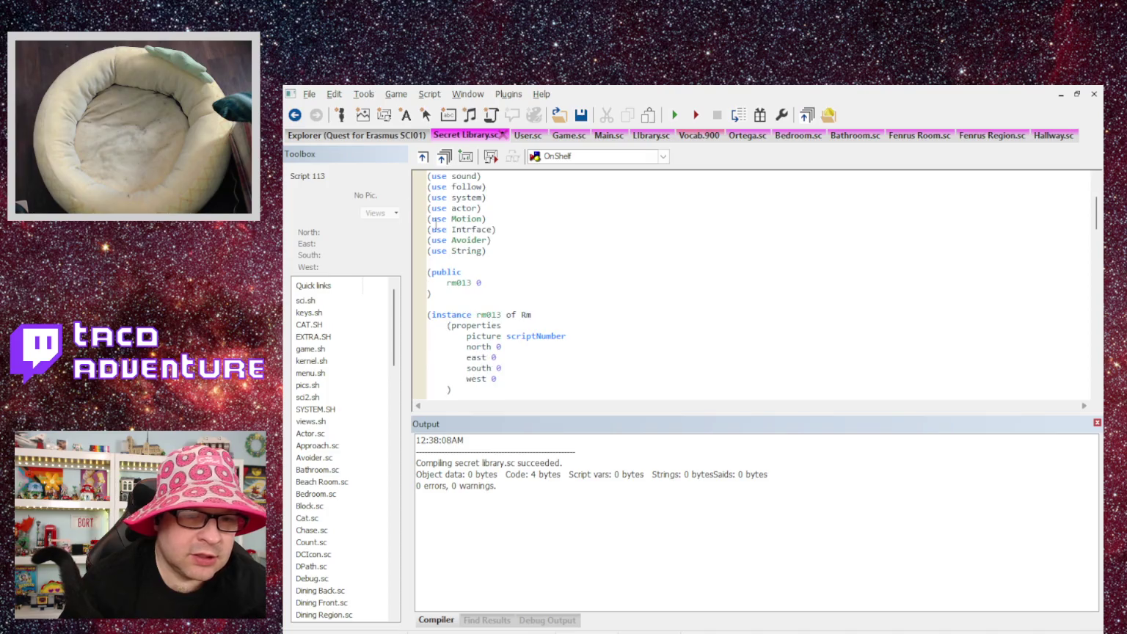
double_click(524, 315)
type("Room")
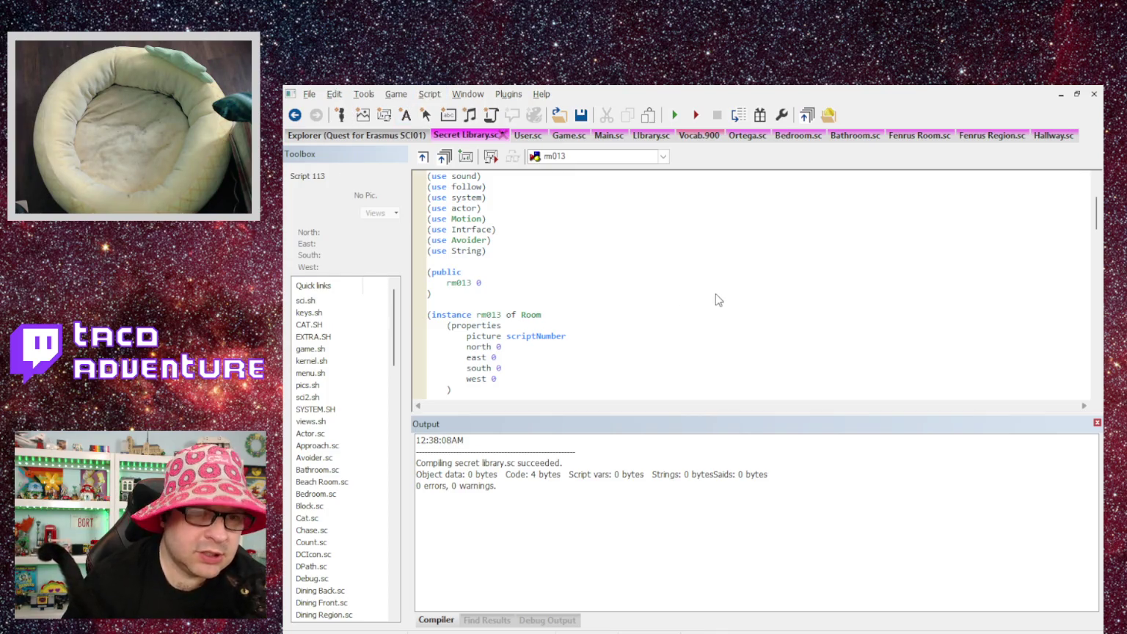
Replace SetUpEgo with NormalEgo in rm013's init method.
key("F3")
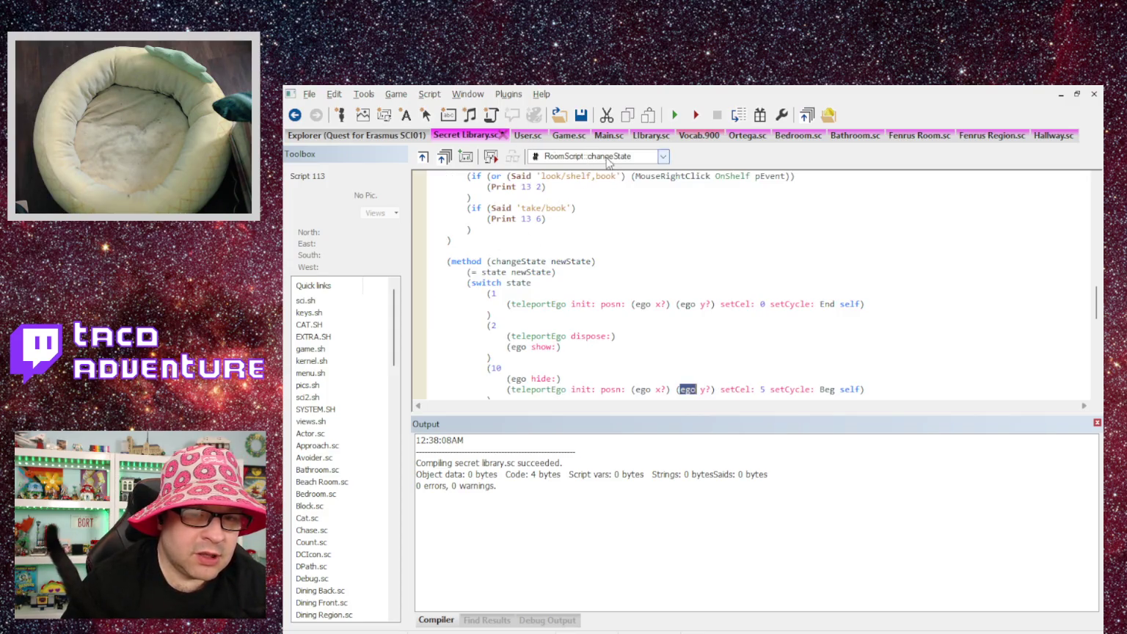
left_click_drag(1099, 301, 1099, 196)
scroll(659, 334, "down", 6)
scroll(577, 321, "down", 3)
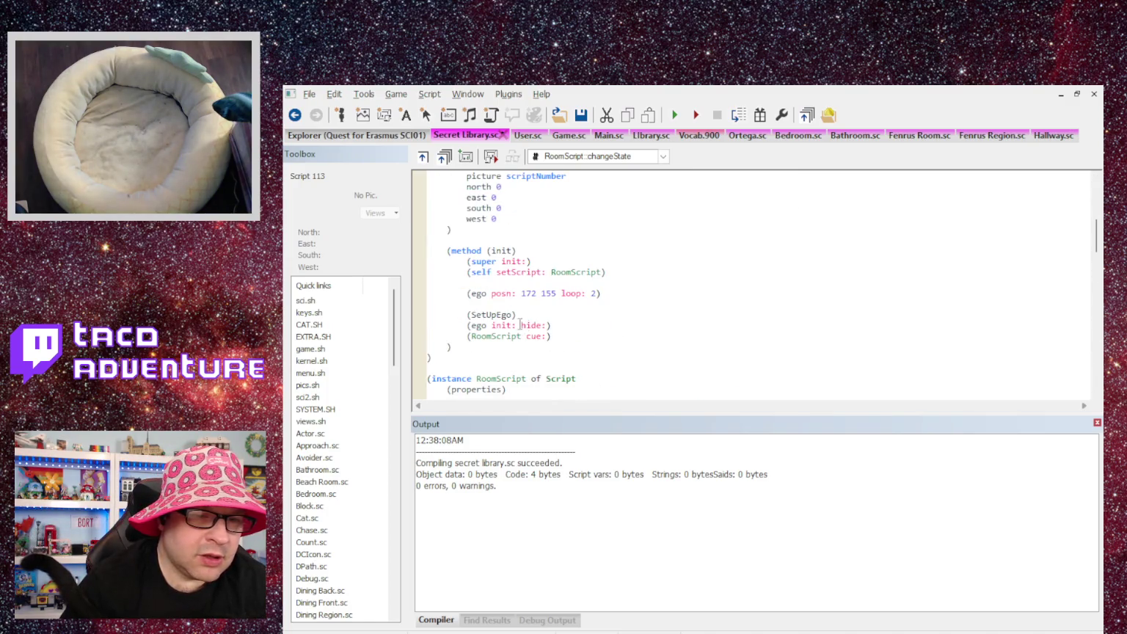
left_click(493, 316)
double_click(487, 282)
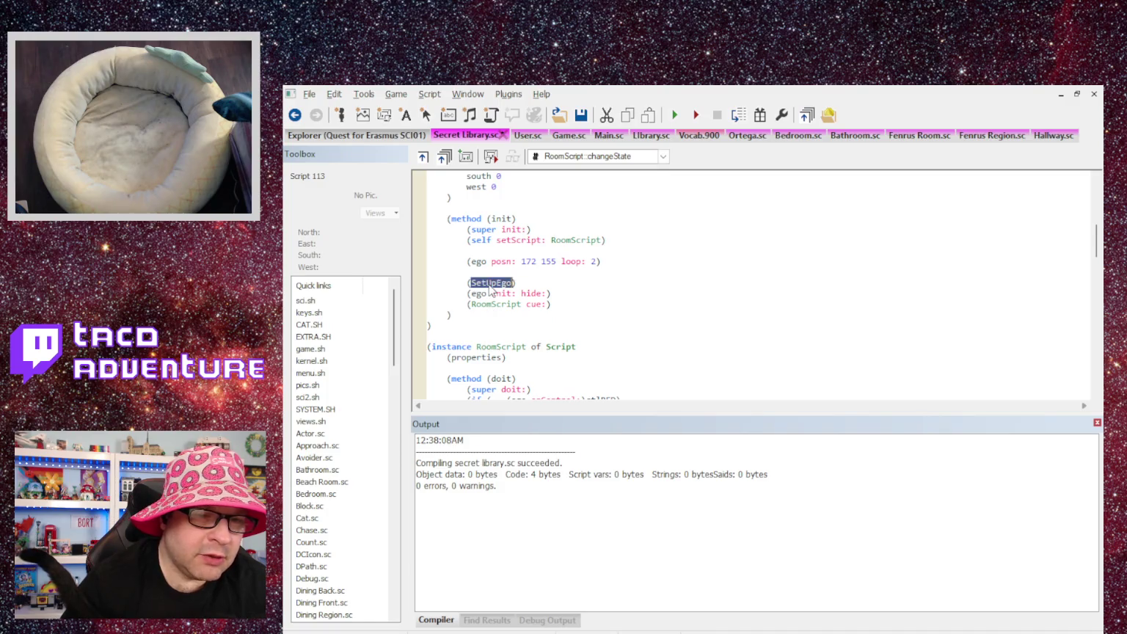
type("NB")
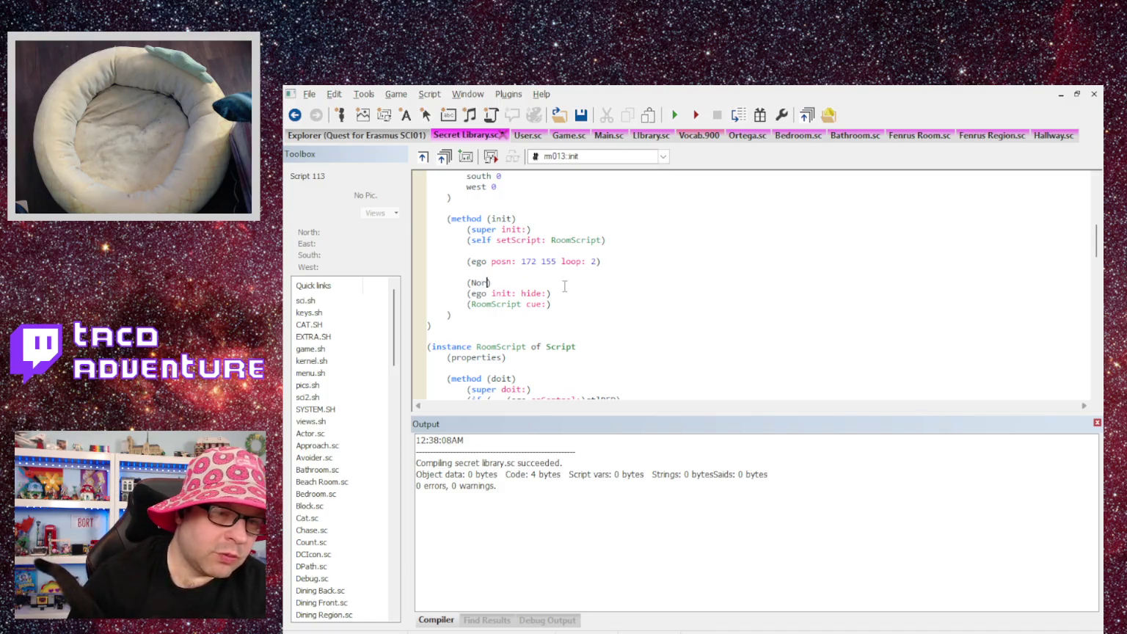
key("BackSpace")
type("malEgo")
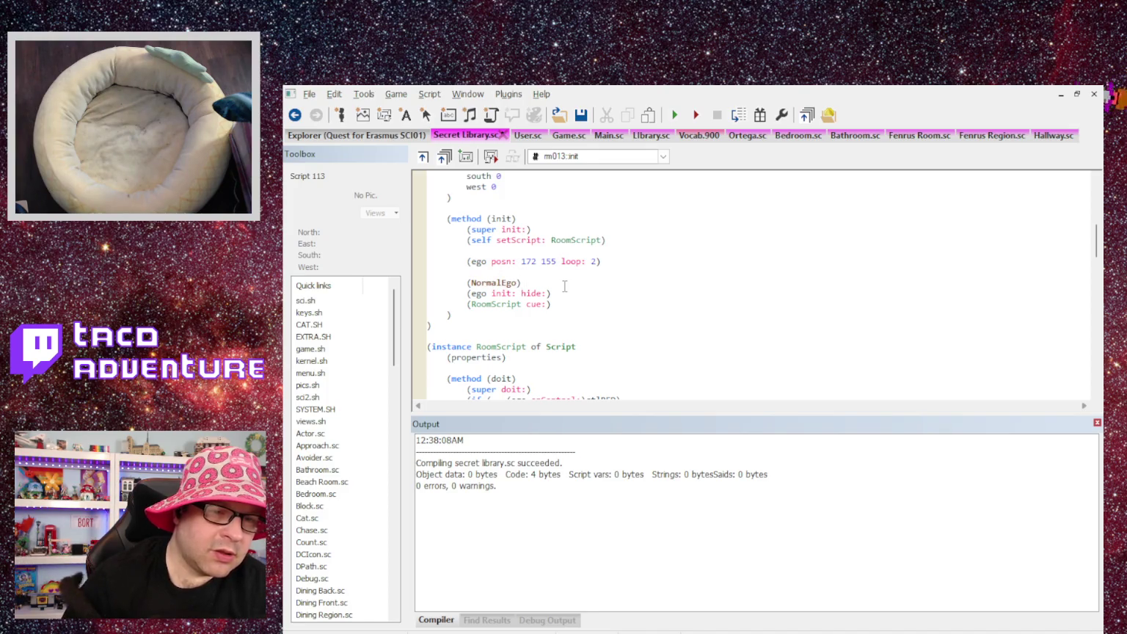
key("Return")
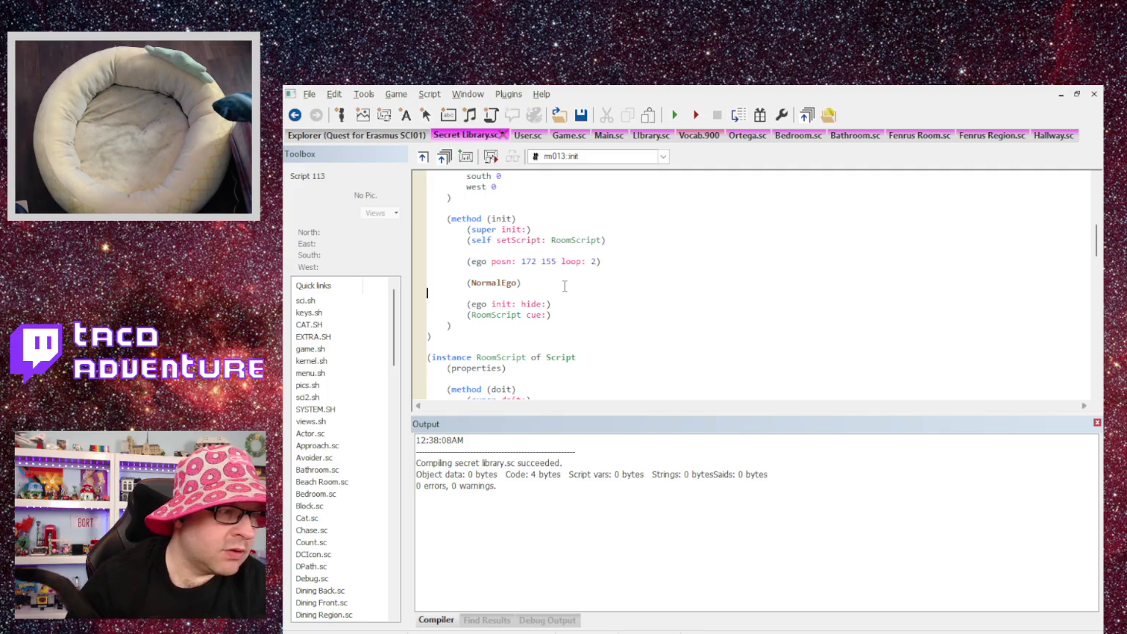
key("BackSpace")
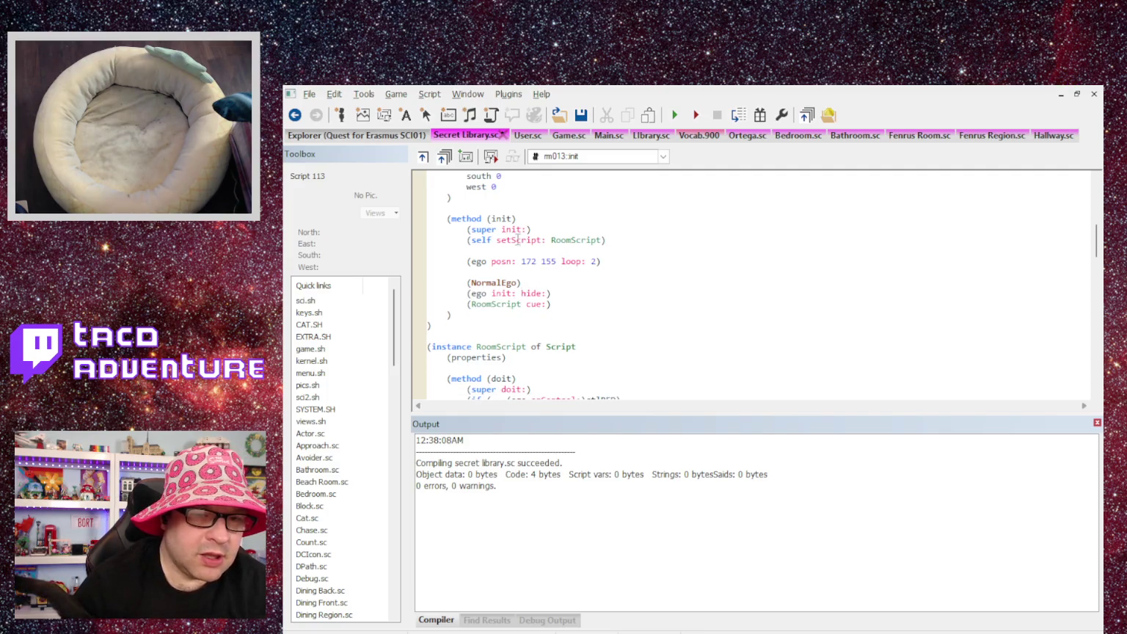
Replace MouseRightClick with MouseClaimed on the look/circle and look/shelf lines.
scroll(494, 258, "down", 4)
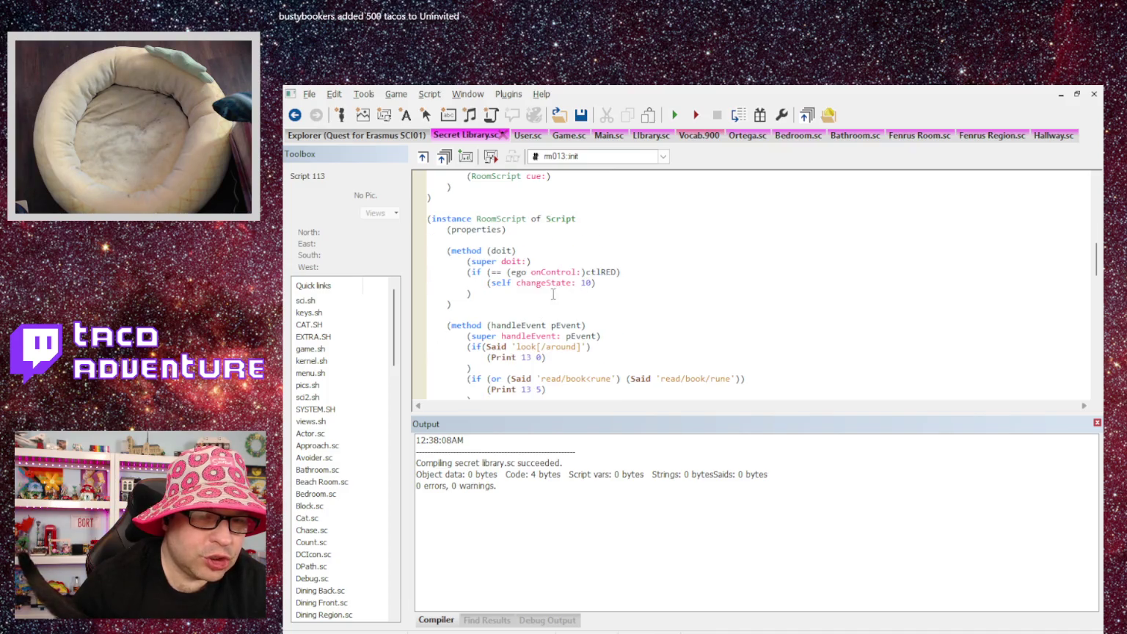
scroll(553, 294, "down", 2)
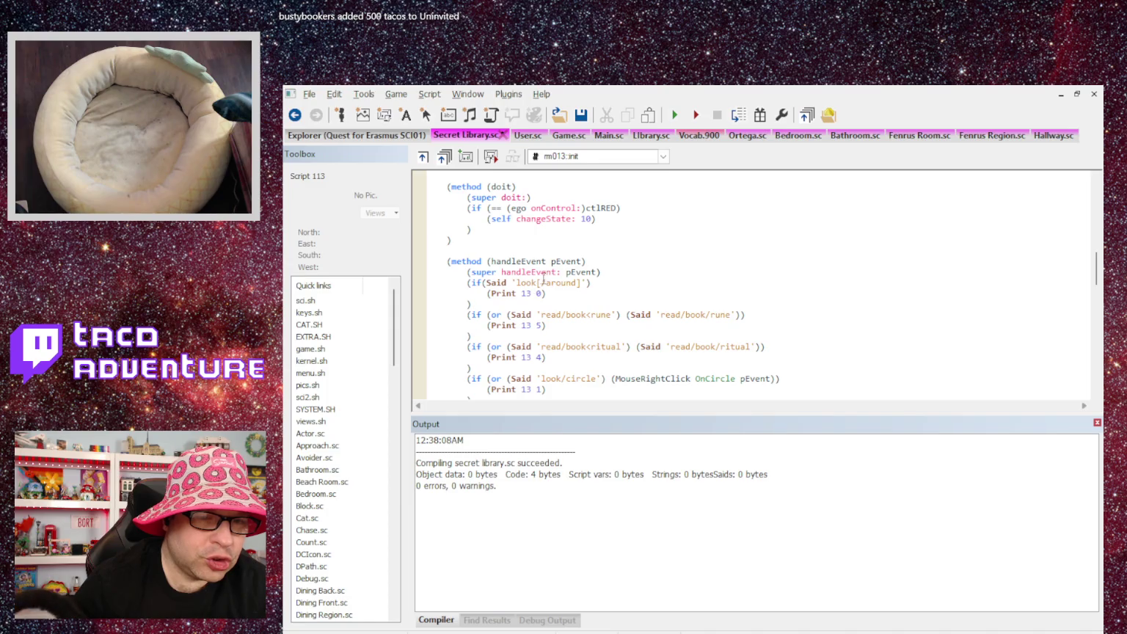
double_click(667, 378)
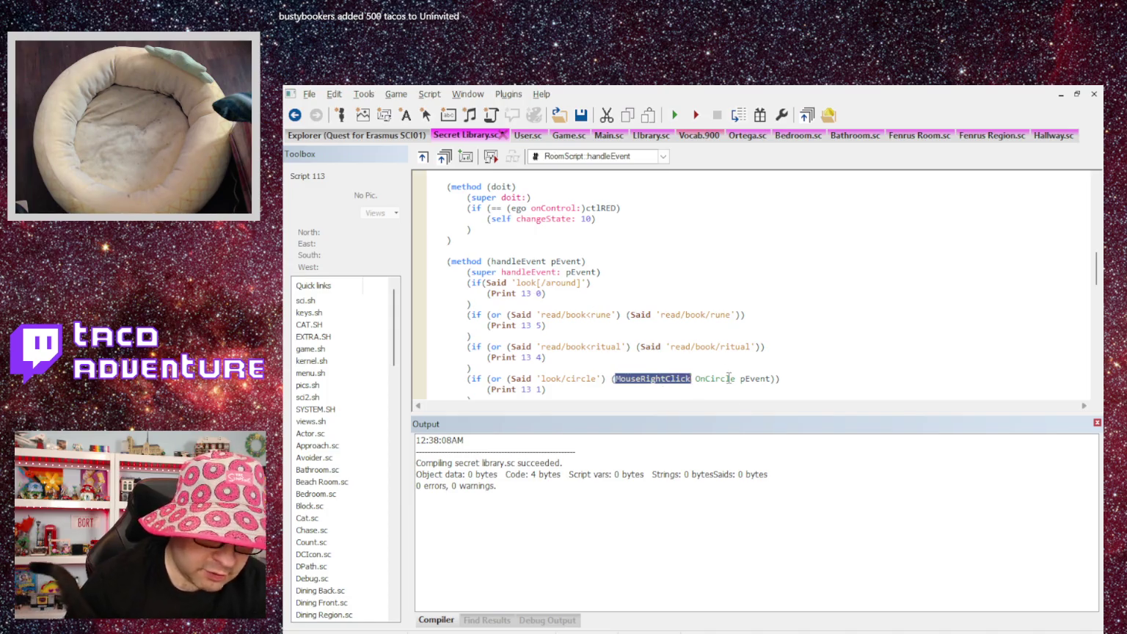
type("Mose")
key("BackSpace")
key("BackSpace")
type("use")
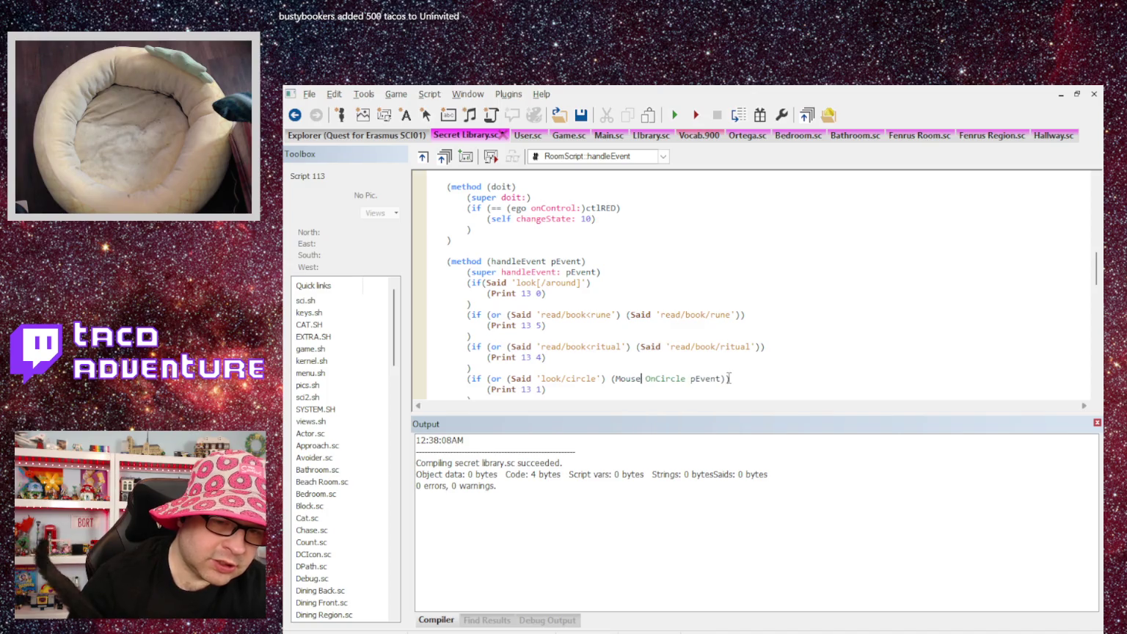
type("Claimed")
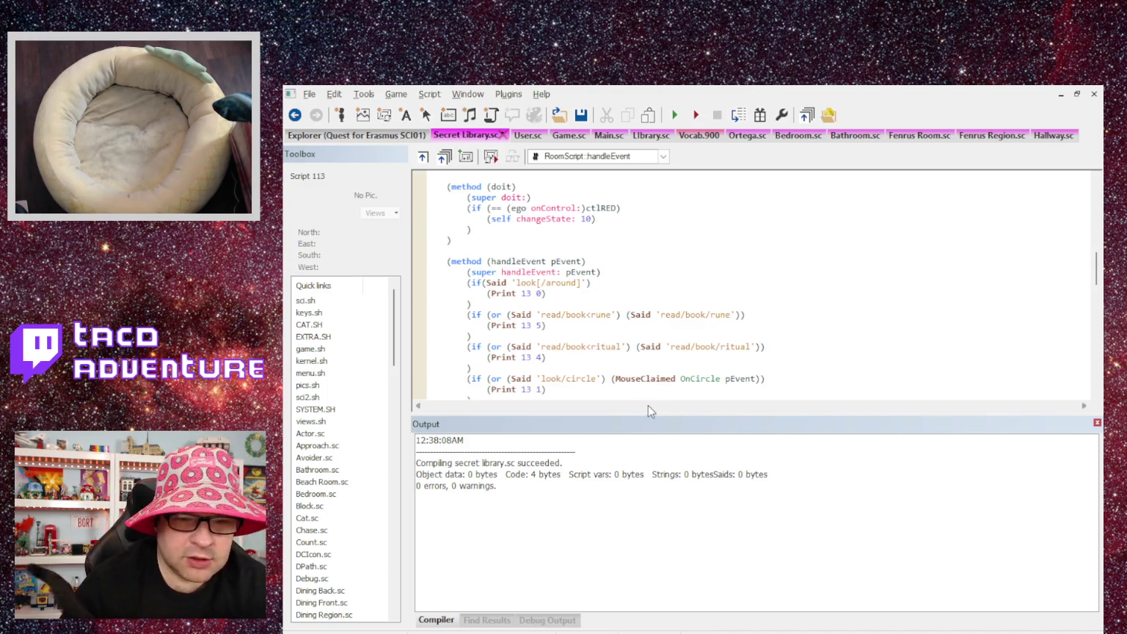
double_click(638, 379)
scroll(678, 310, "down", 4)
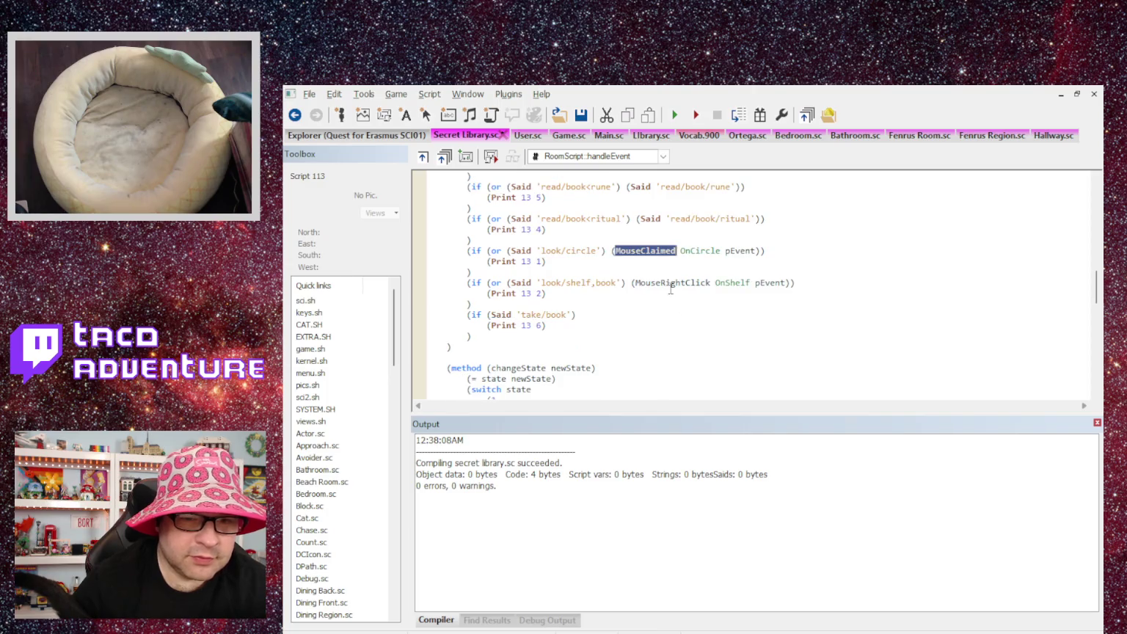
key("ctrl+c")
double_click(670, 282)
key("ctrl+v")
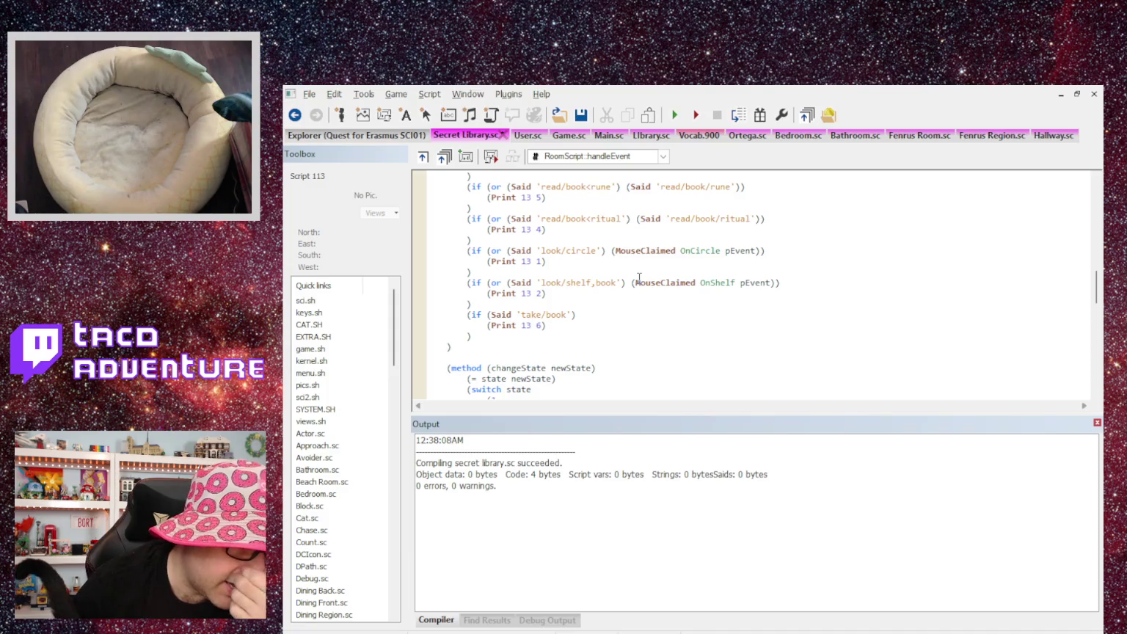
Change the End and Beg cycles to EndLoop and BegLoop.
scroll(639, 278, "down", 2)
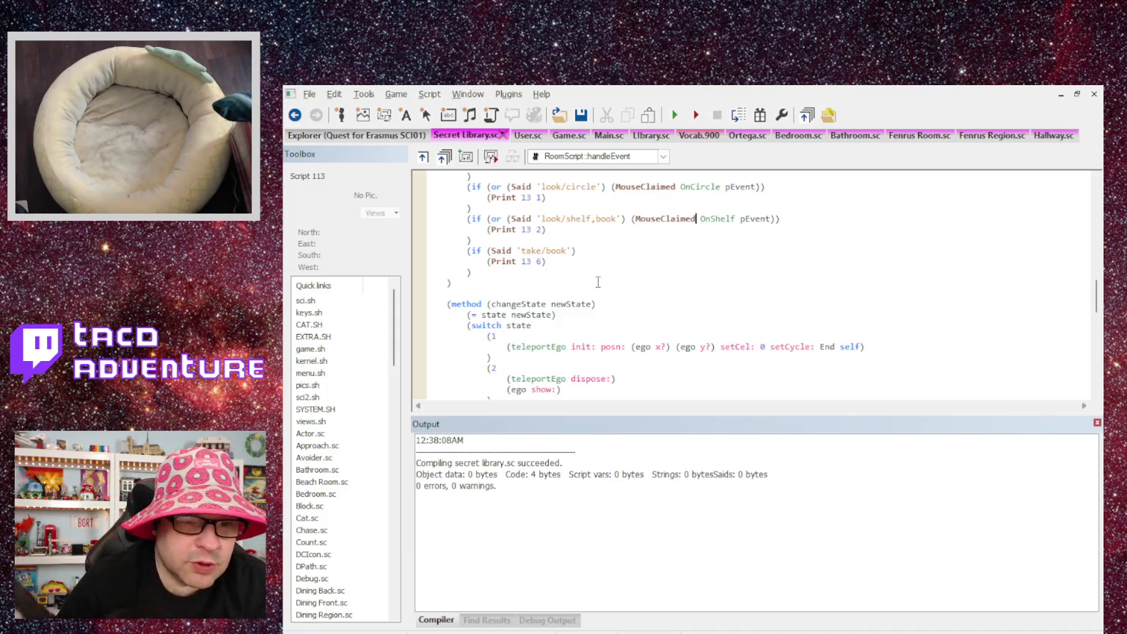
scroll(598, 281, "down", 2)
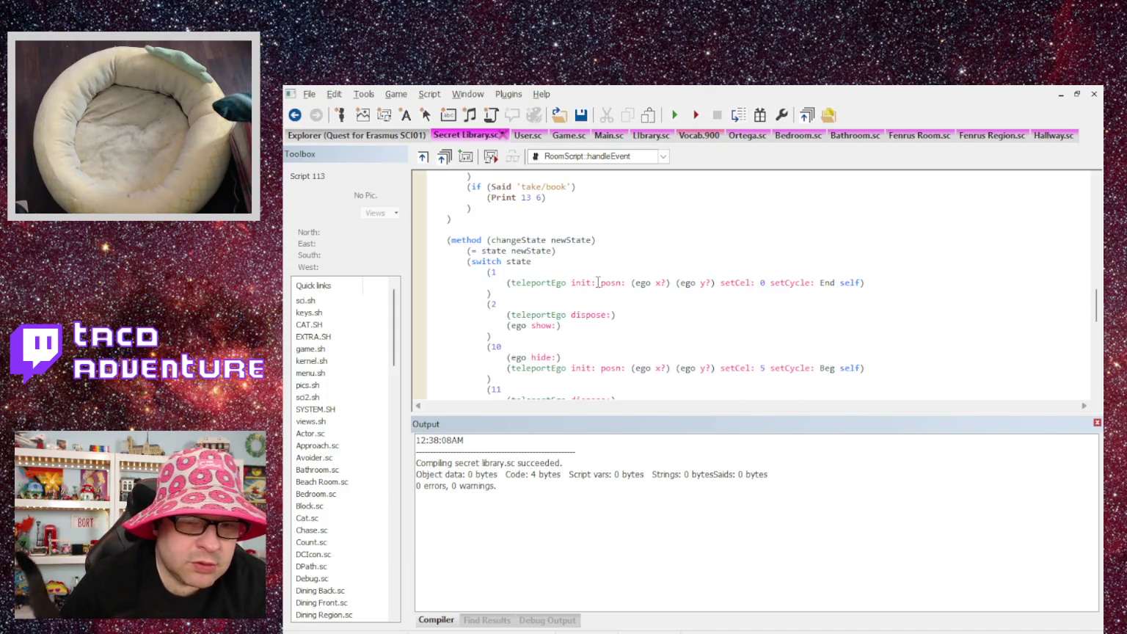
double_click(830, 282)
type("EndLoop")
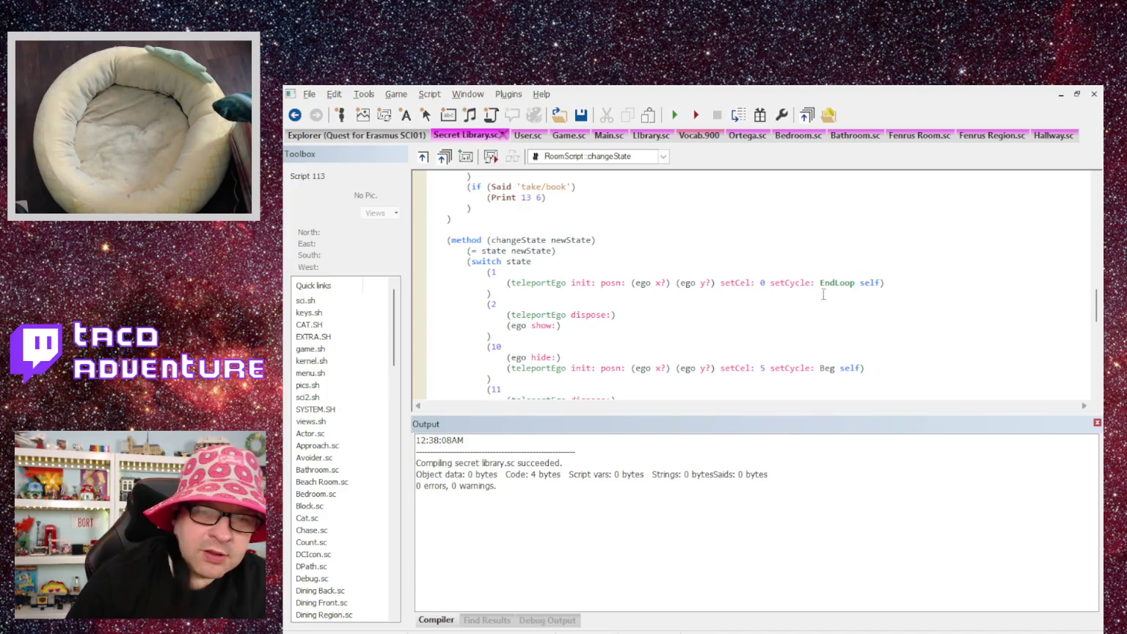
double_click(827, 368)
type("BegLo")
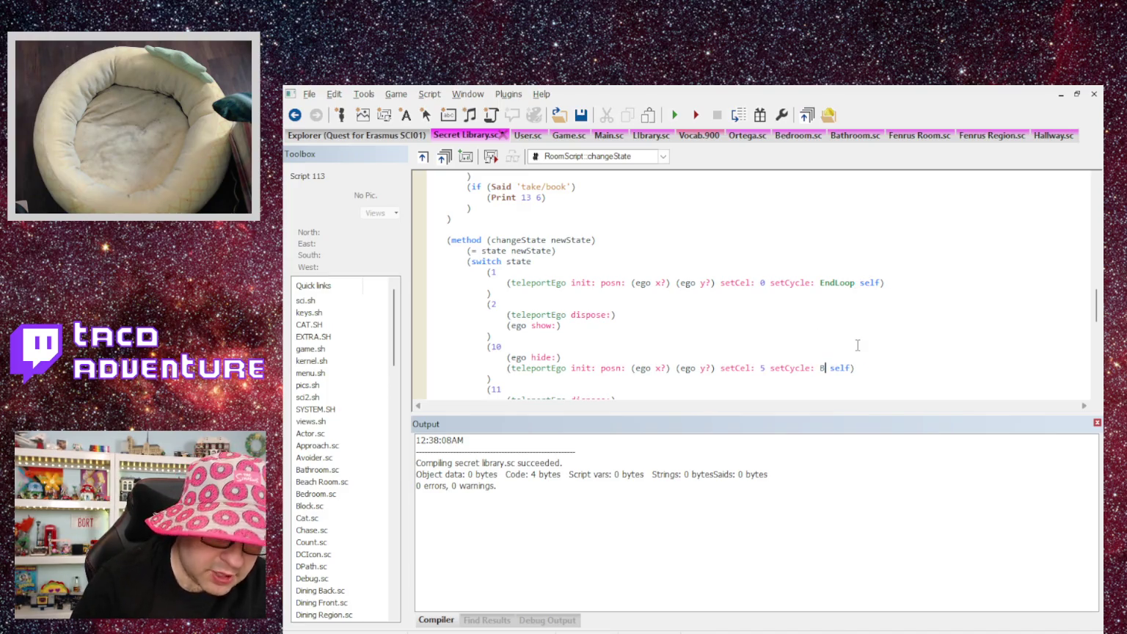
type("op")
Change gRoom to curRoom, room 12 to 112, message 13 to scriptNumber, and Act to Actor.
scroll(747, 290, "down", 3)
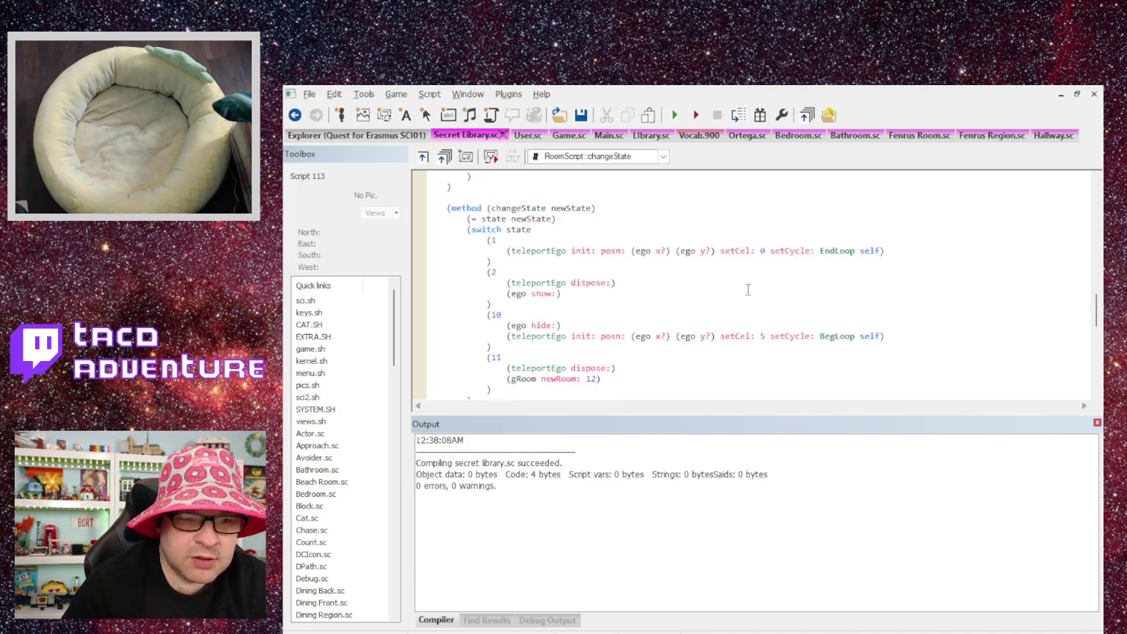
double_click(526, 316)
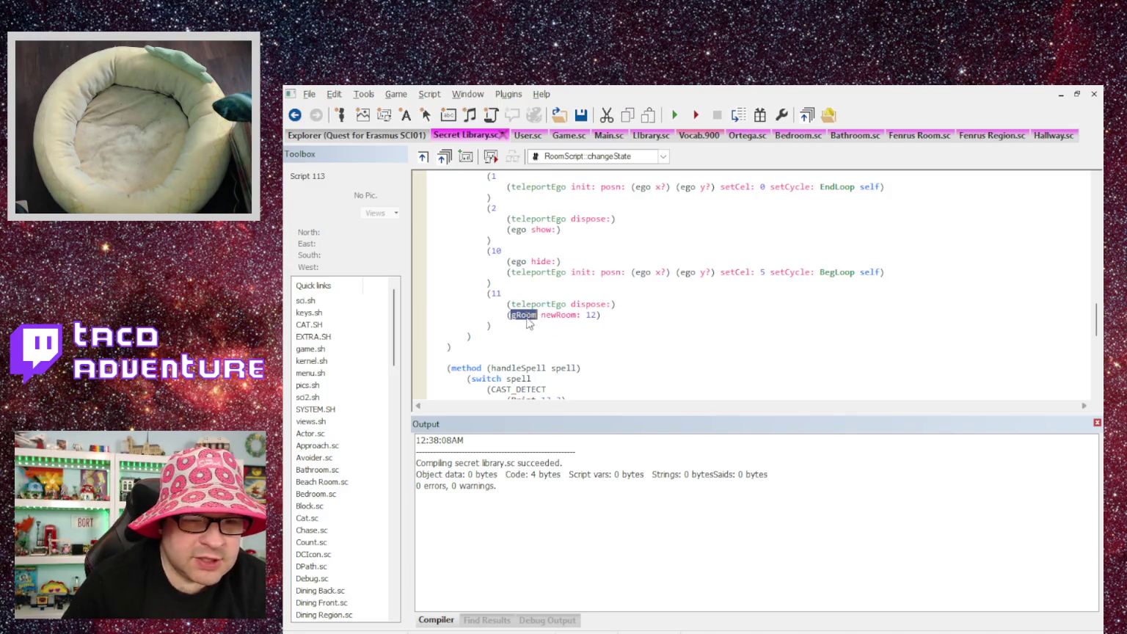
type("curRoom")
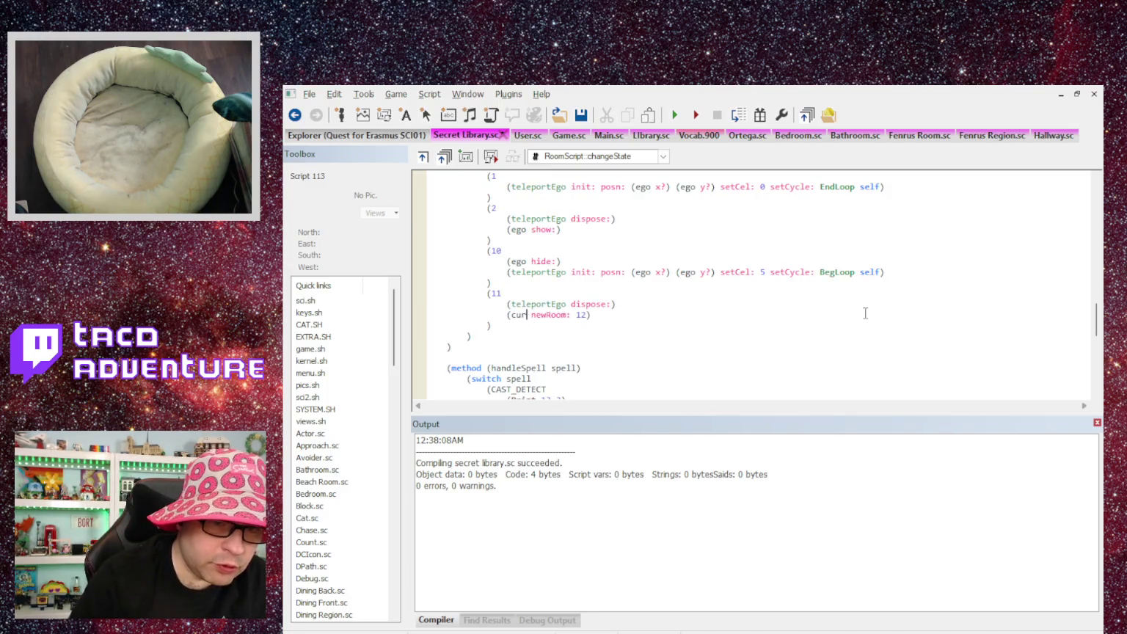
key("Right")
key("Right")
key("Right")
key("Right")
key("Right")
key("Right")
type("1")
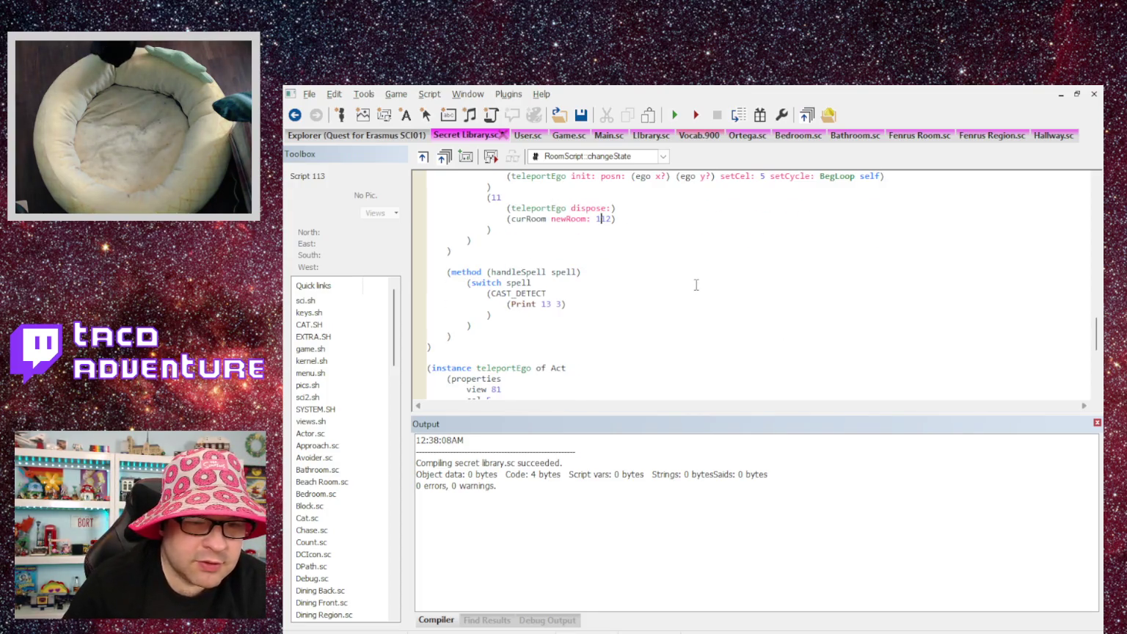
double_click(546, 303)
scroll(572, 292, "down", 1)
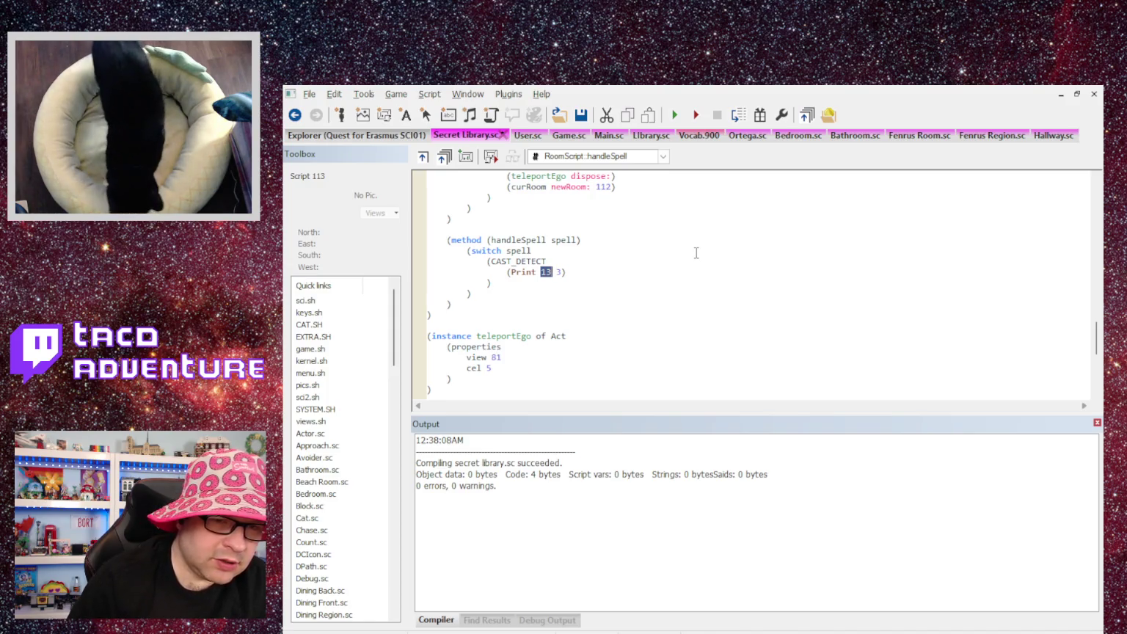
type("scriptNumber")
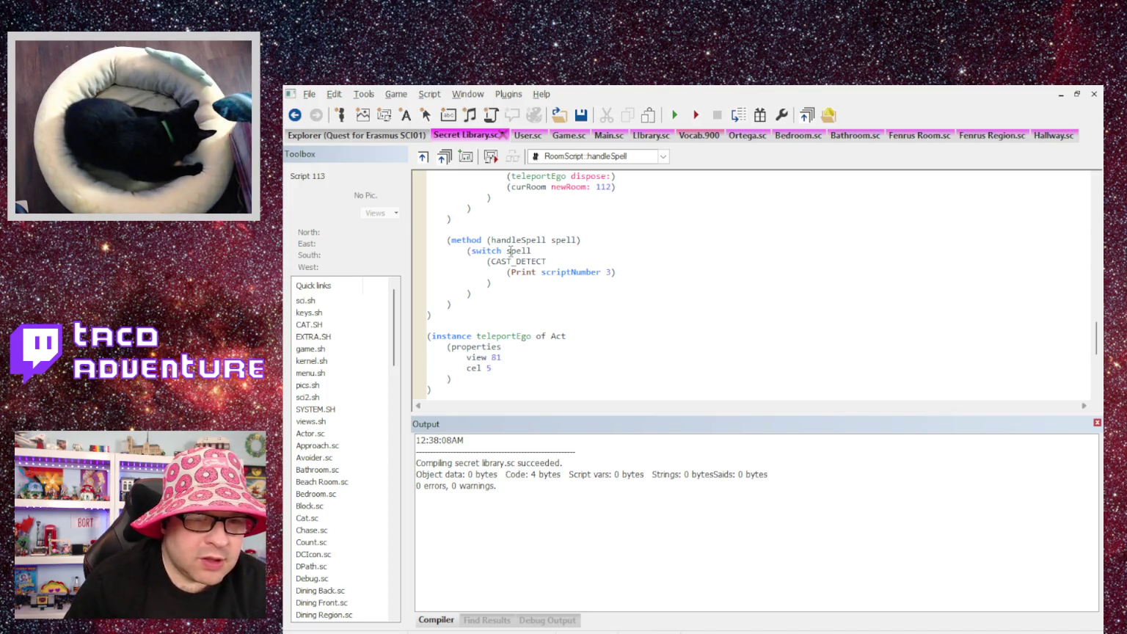
scroll(509, 251, "down", 1)
type("or")
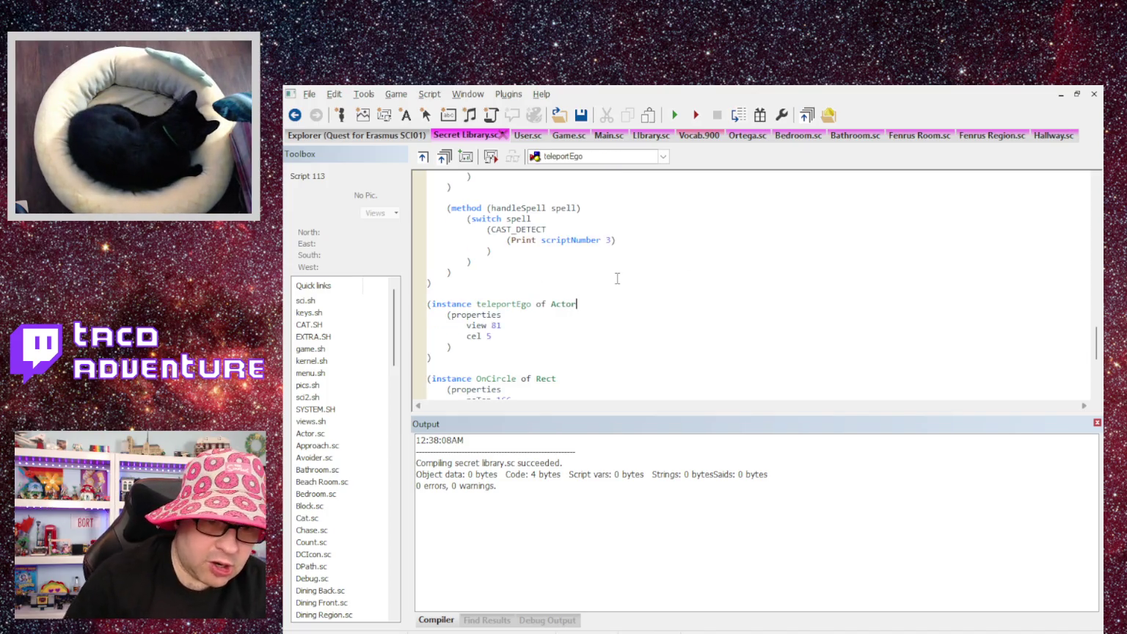
scroll(617, 278, "down", 4)
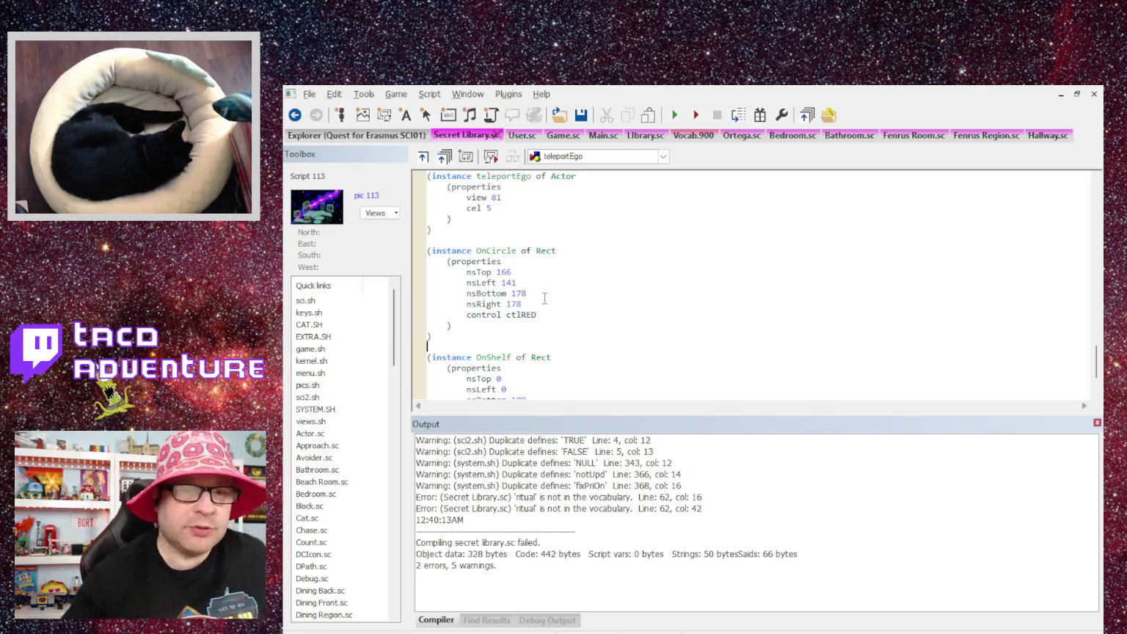
Add 'ritual' to Vocab.900 classed as Qualifying Adjective | Noun and save the vocabulary.
left_click(686, 135)
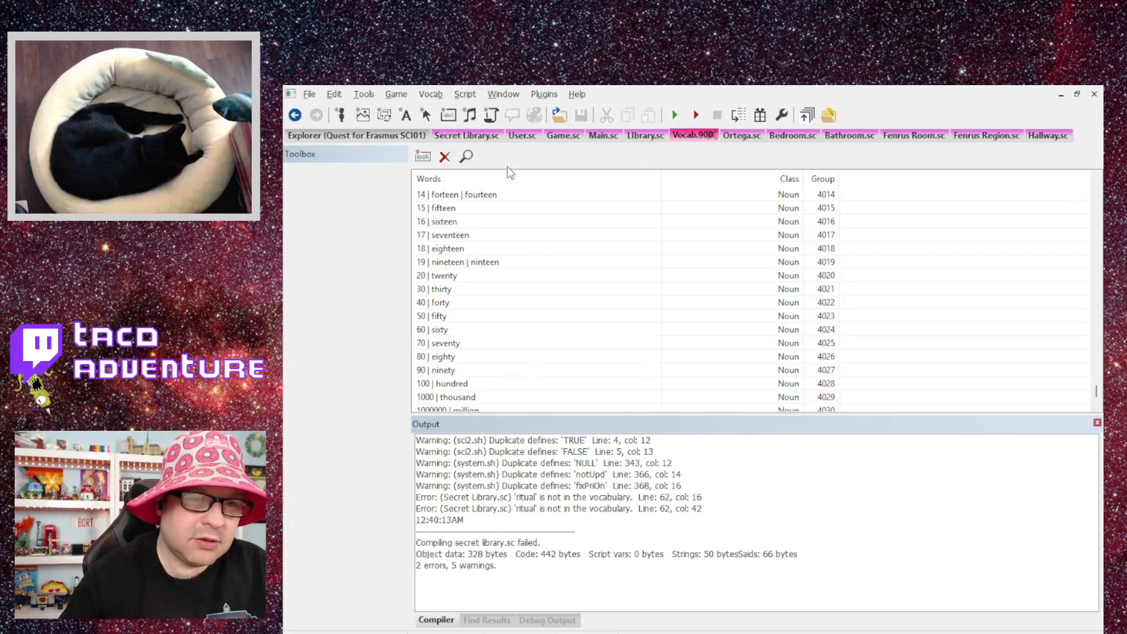
left_click(422, 155)
type("ritual")
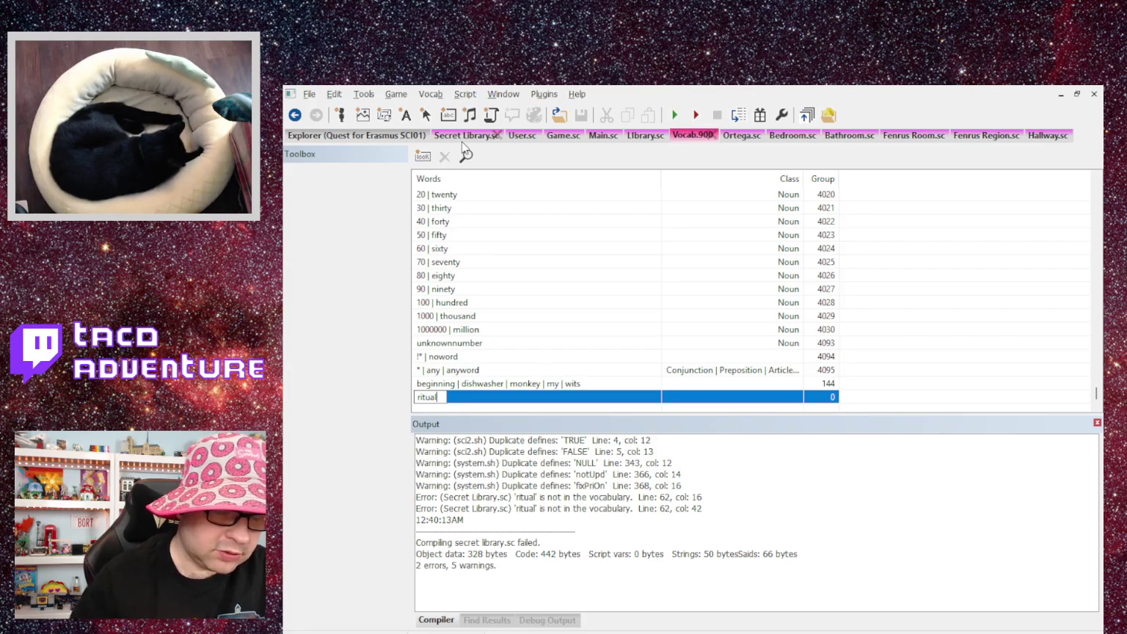
key("Return")
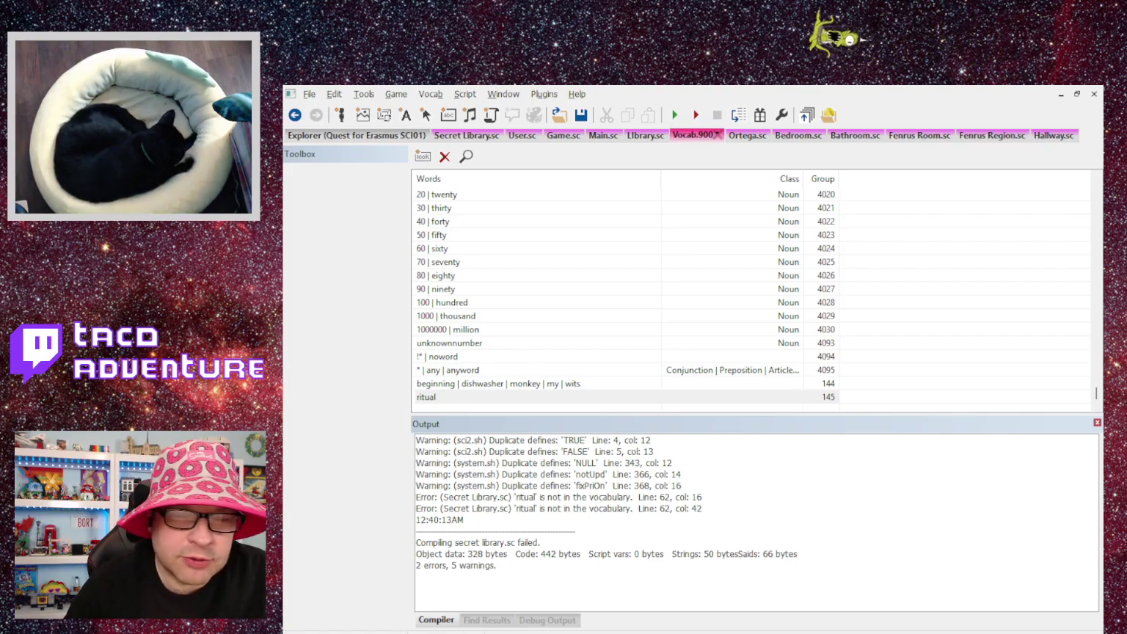
left_click(791, 397)
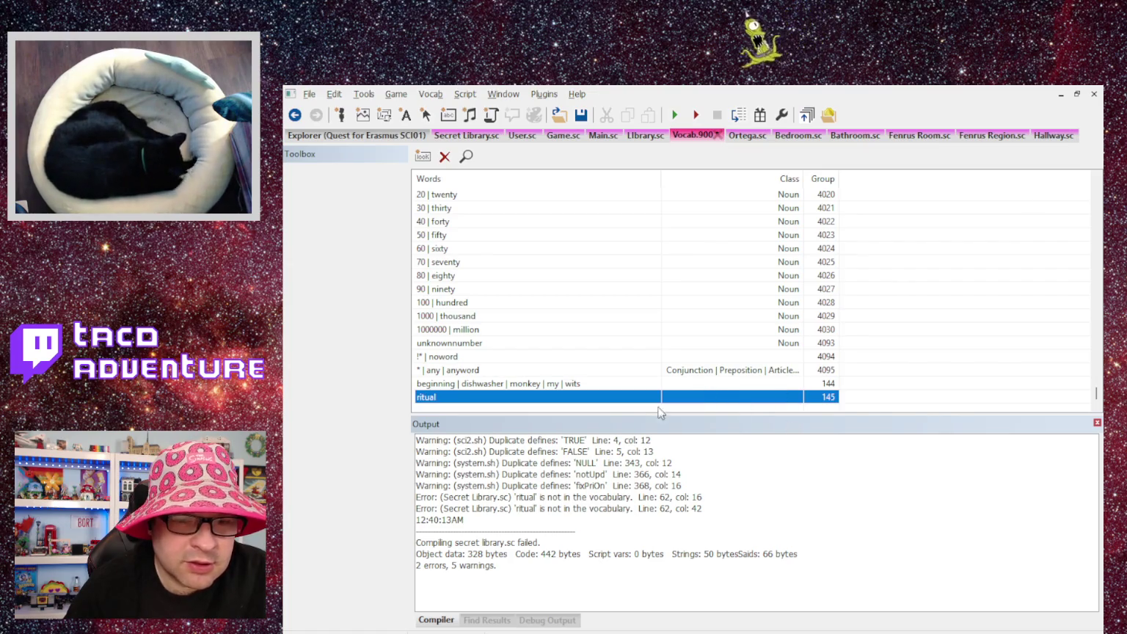
left_click(803, 458)
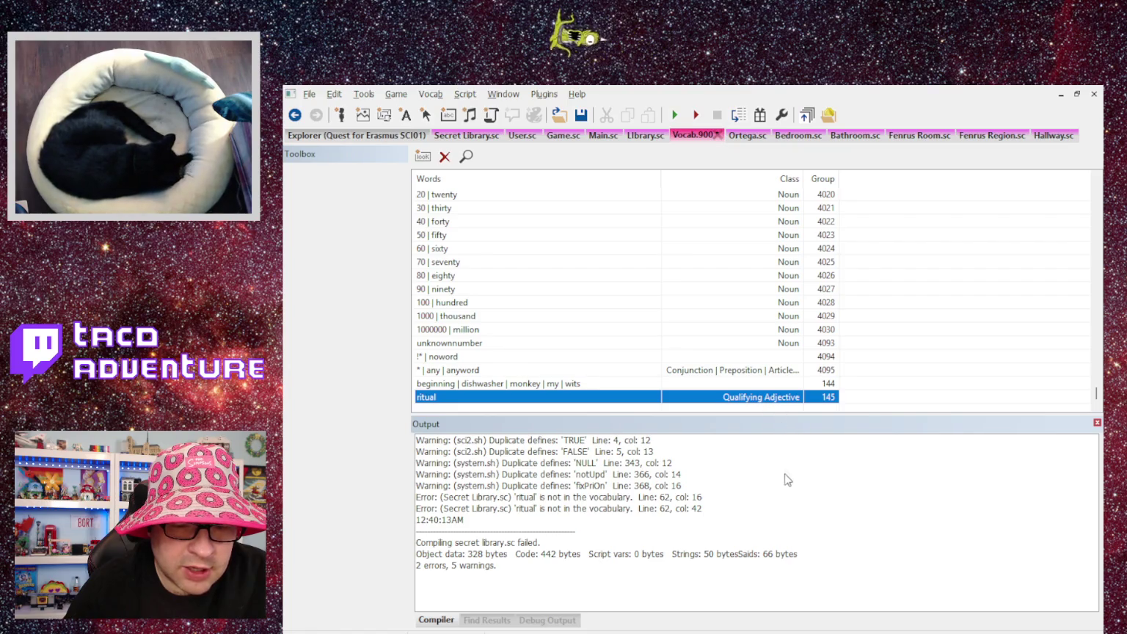
left_click(800, 486)
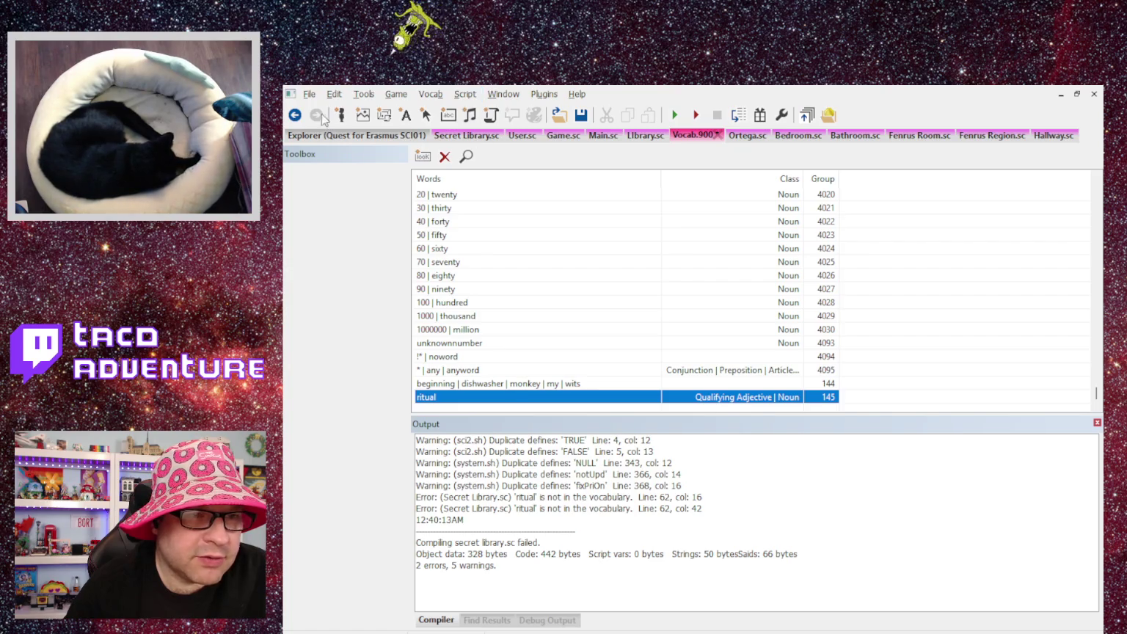
key("ctrl+s")
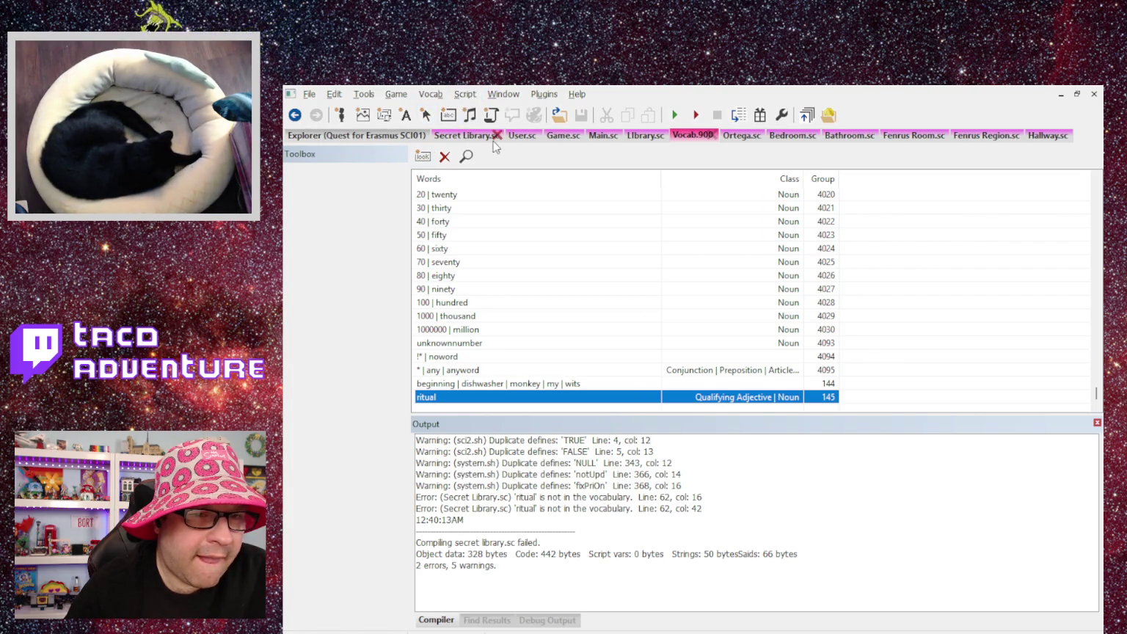
left_click(476, 135)
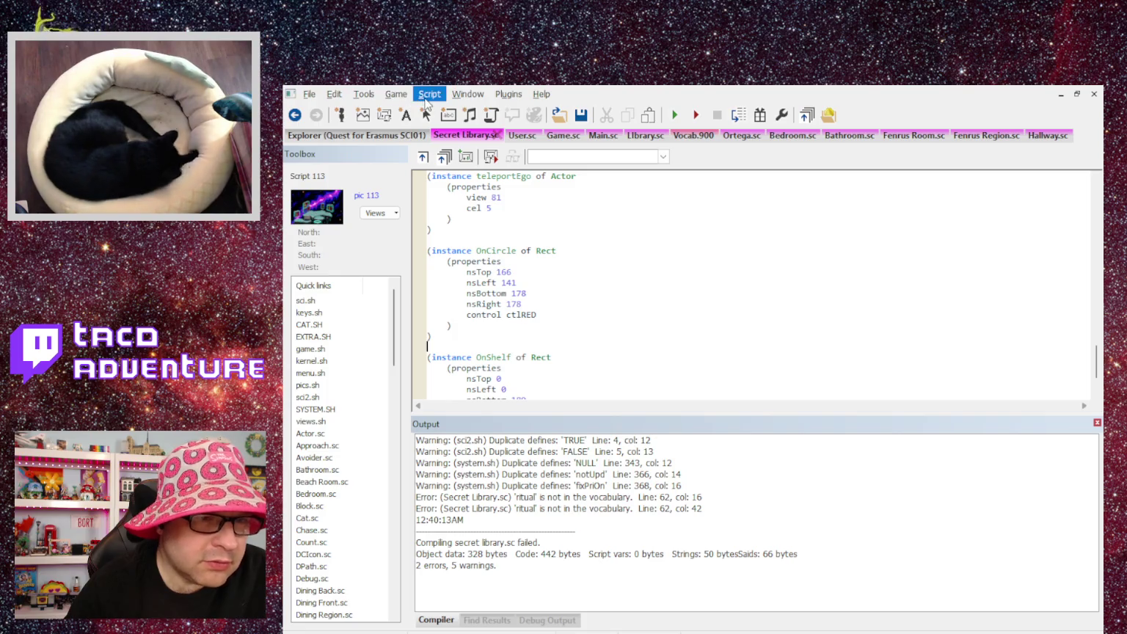
Recompile Secret Library.sc with 0 errors and run the game with F5.
key("ctrl+shift+b")
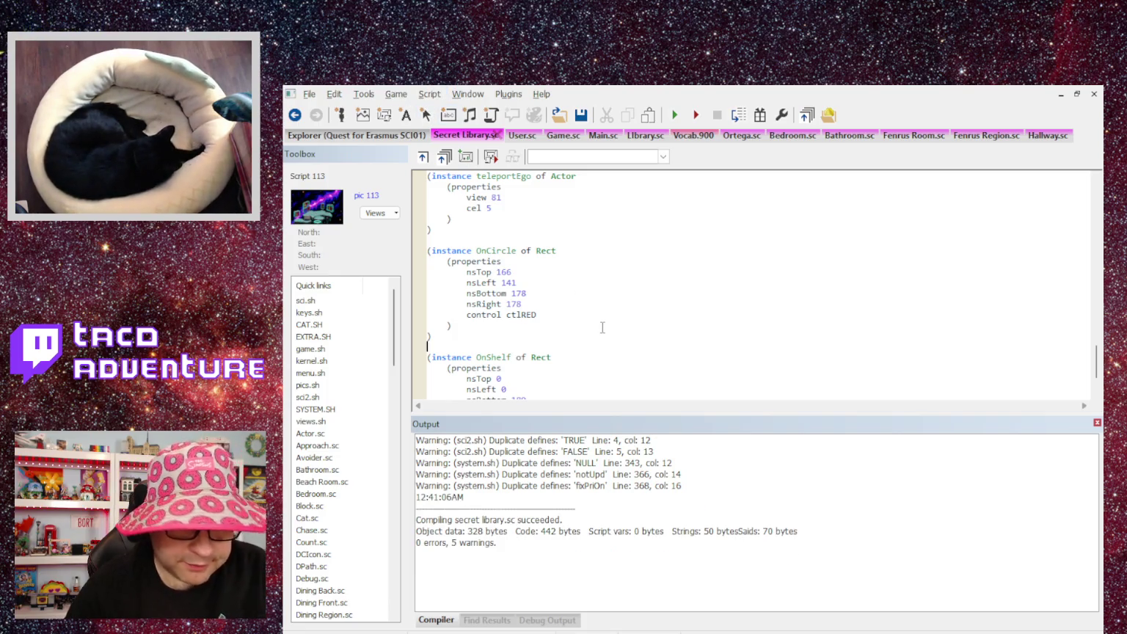
scroll(606, 324, "down", 4)
scroll(617, 315, "up", 13)
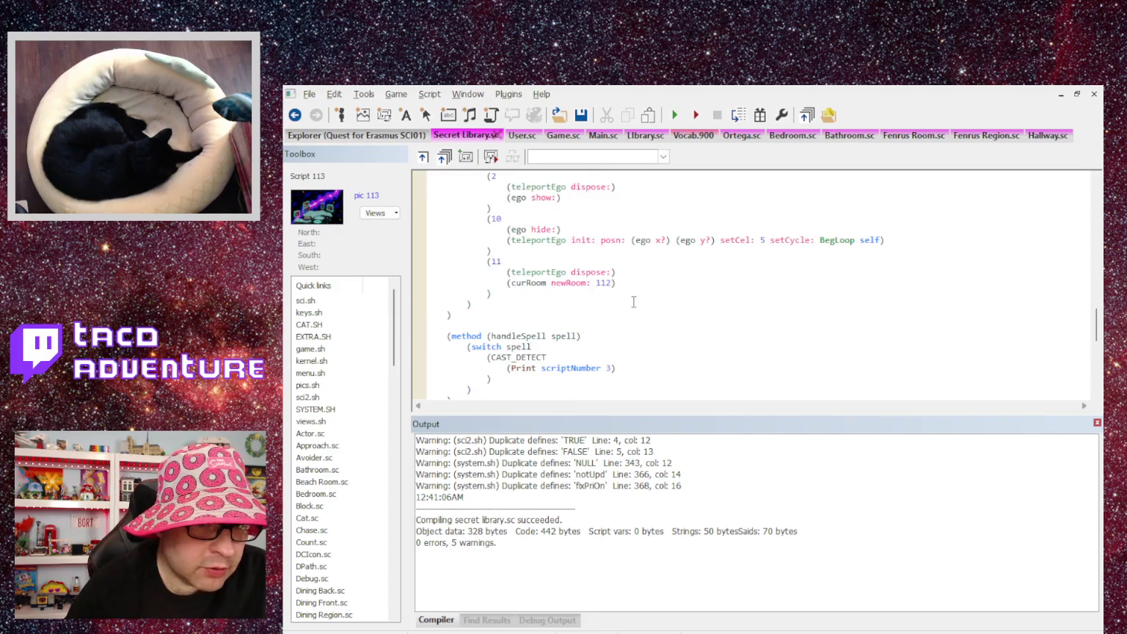
scroll(624, 311, "up", 15)
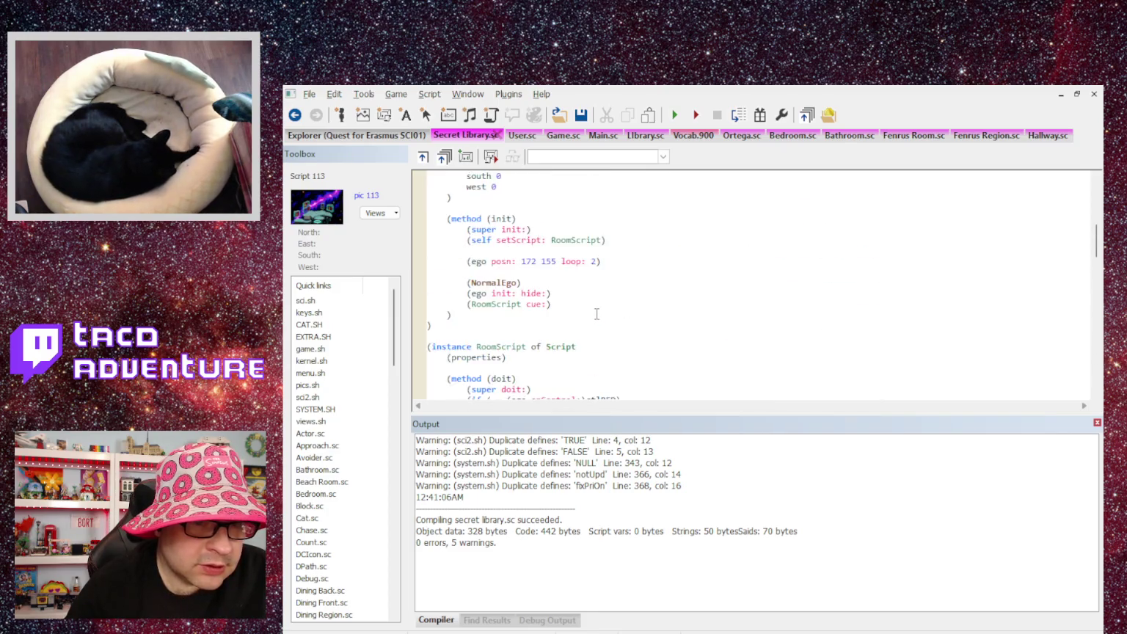
scroll(595, 312, "down", 4)
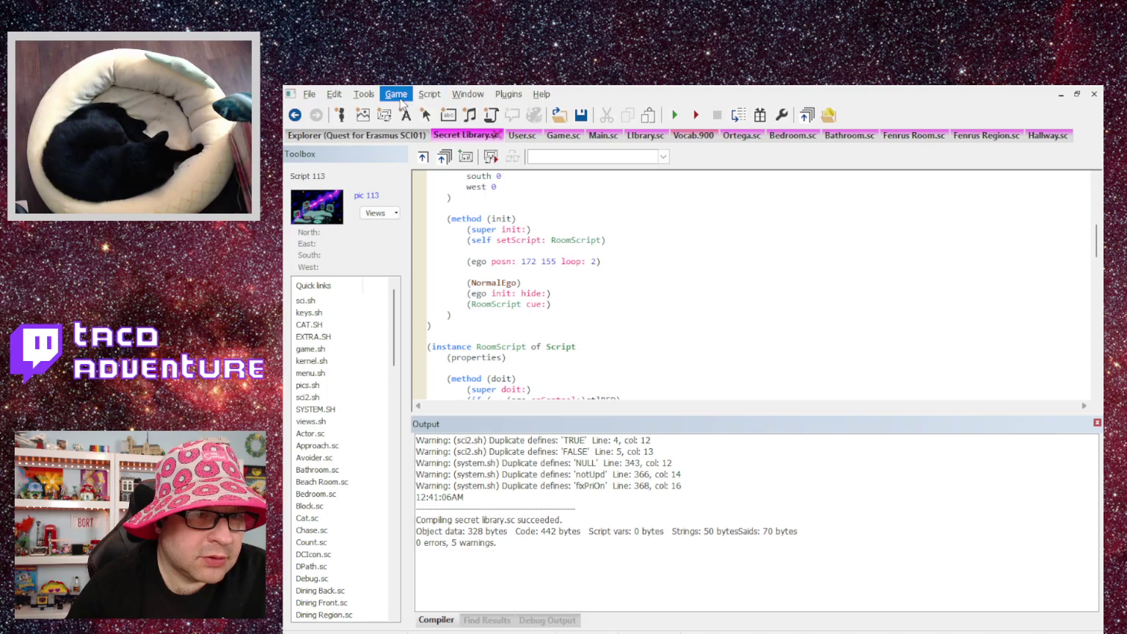
key("F5")
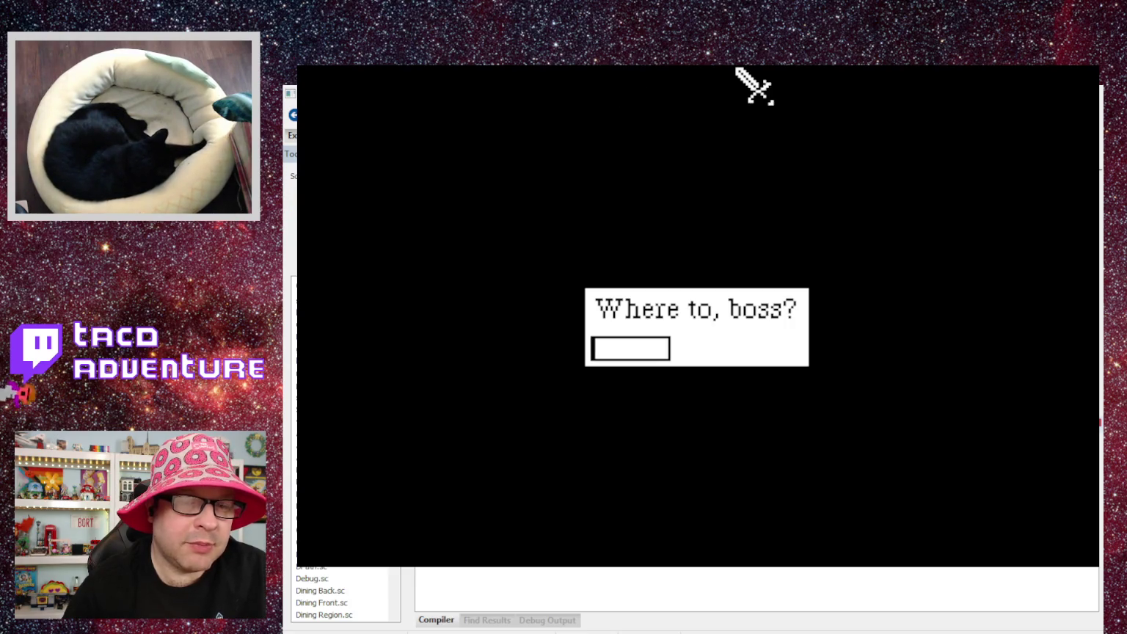
Teleport to room 108 and enter the phrase 'at my beginning'.
key("Return")
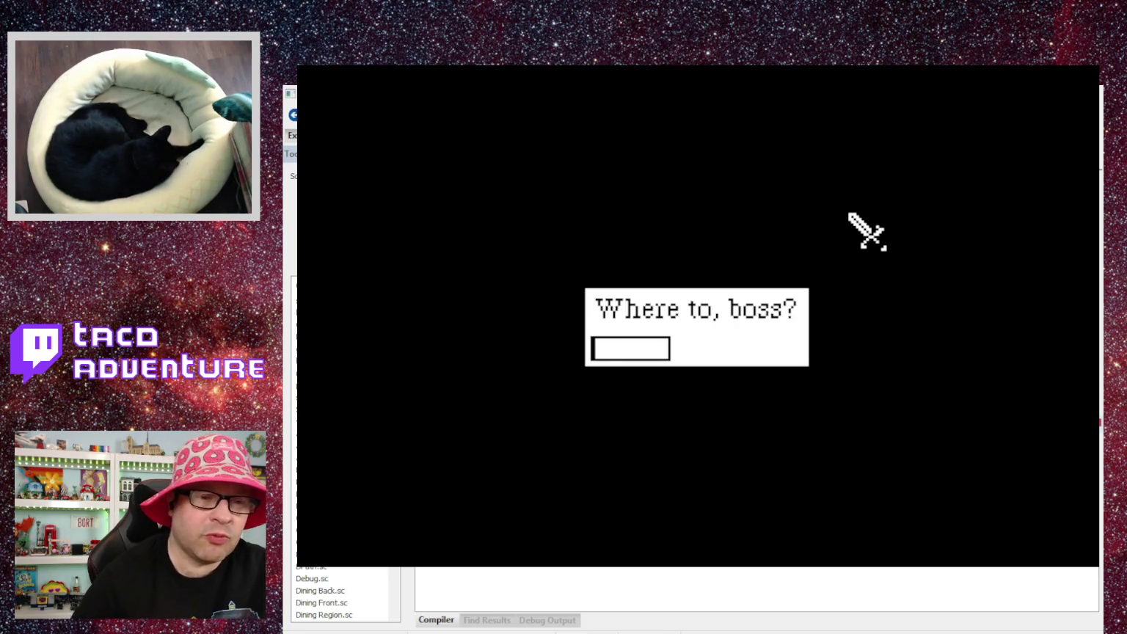
type("108")
key("Return")
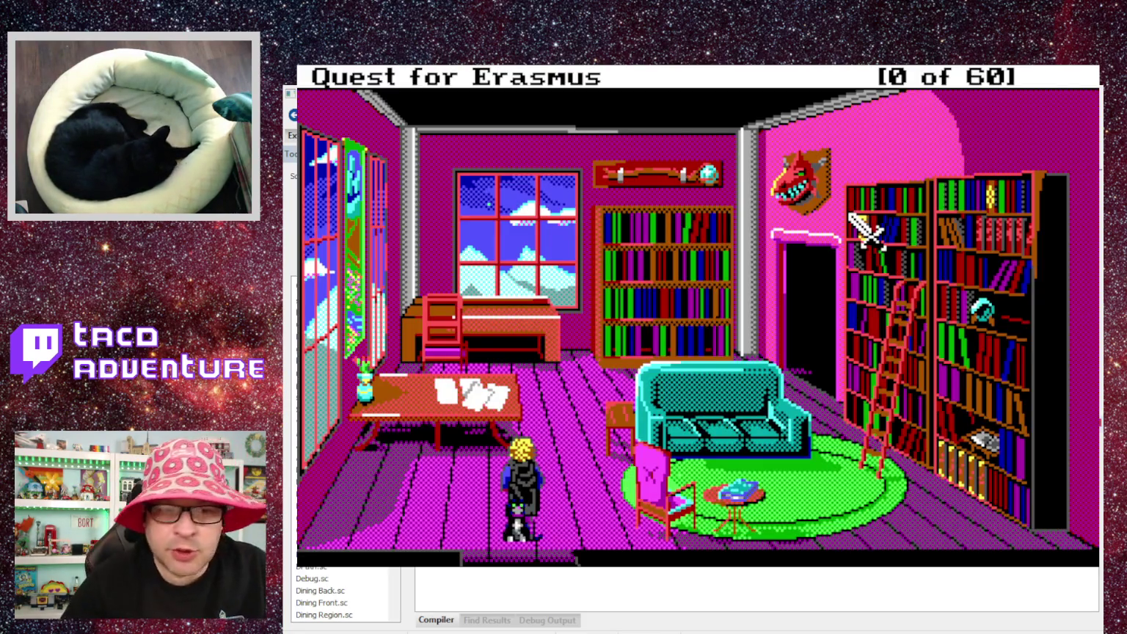
type("at my wit")
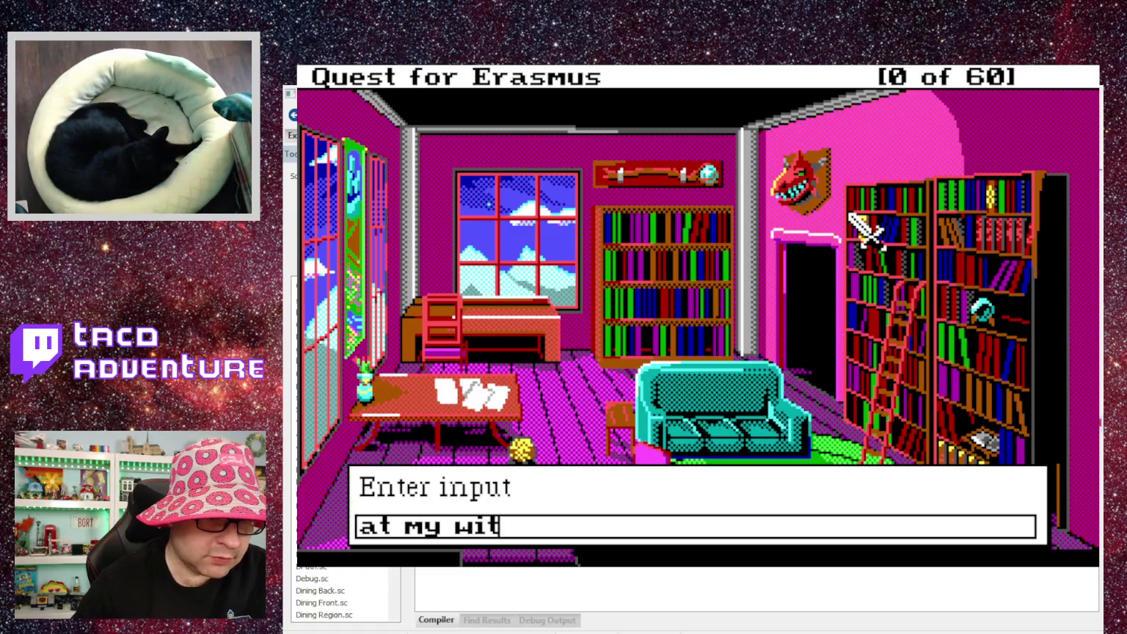
type("s beginning")
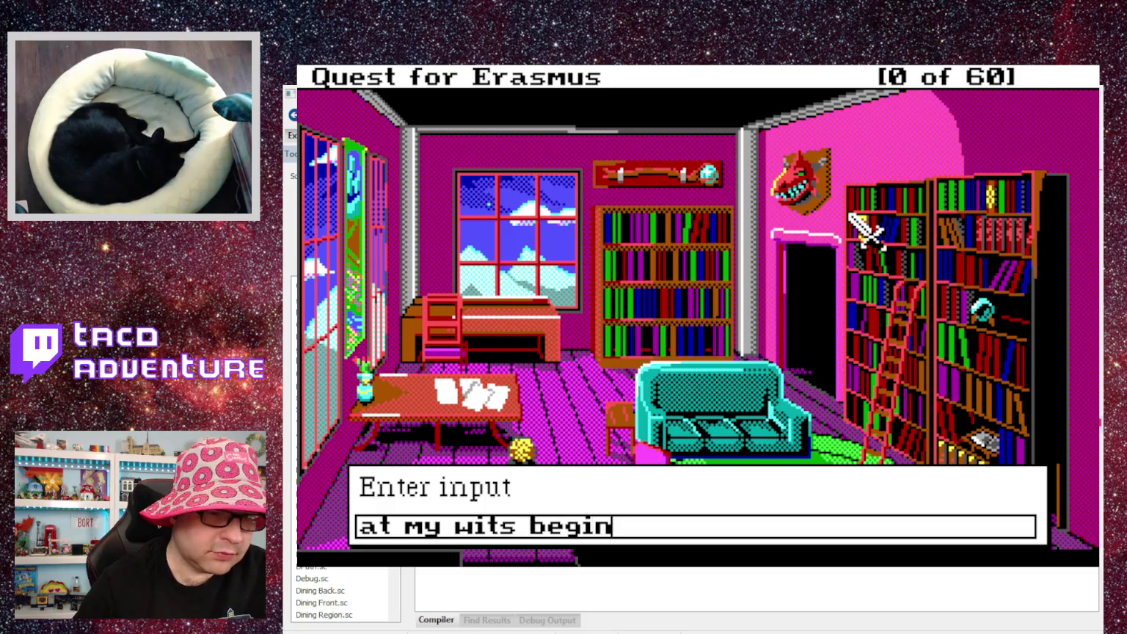
key("Return")
Cast the spell on the right bookshelf and dismiss the memory warning.
type("cast")
key("Return")
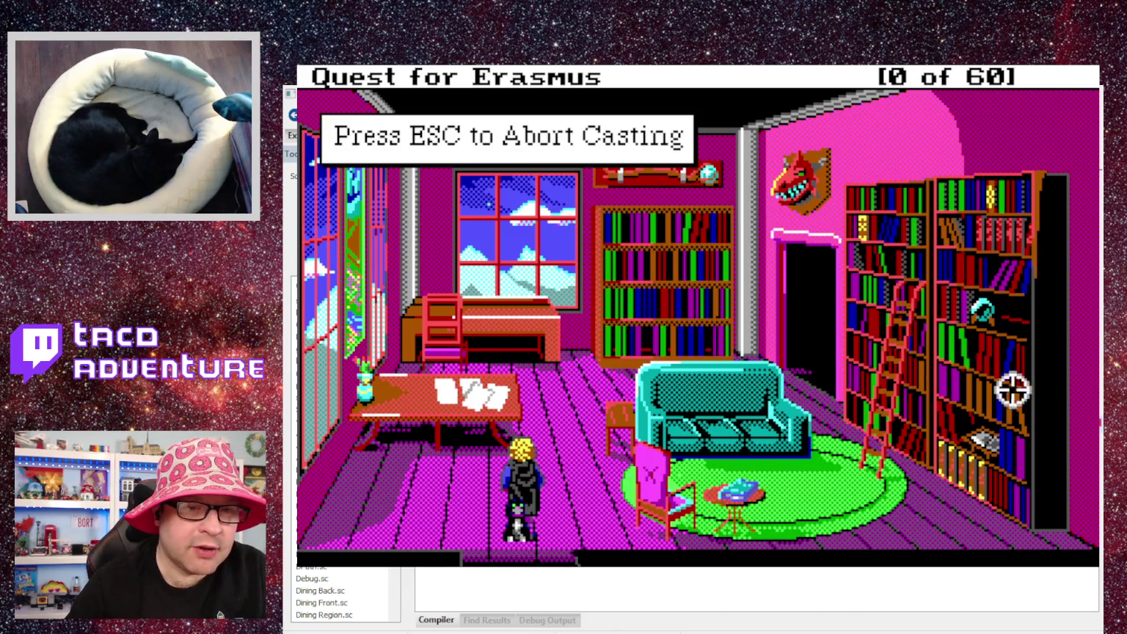
left_click(1013, 390)
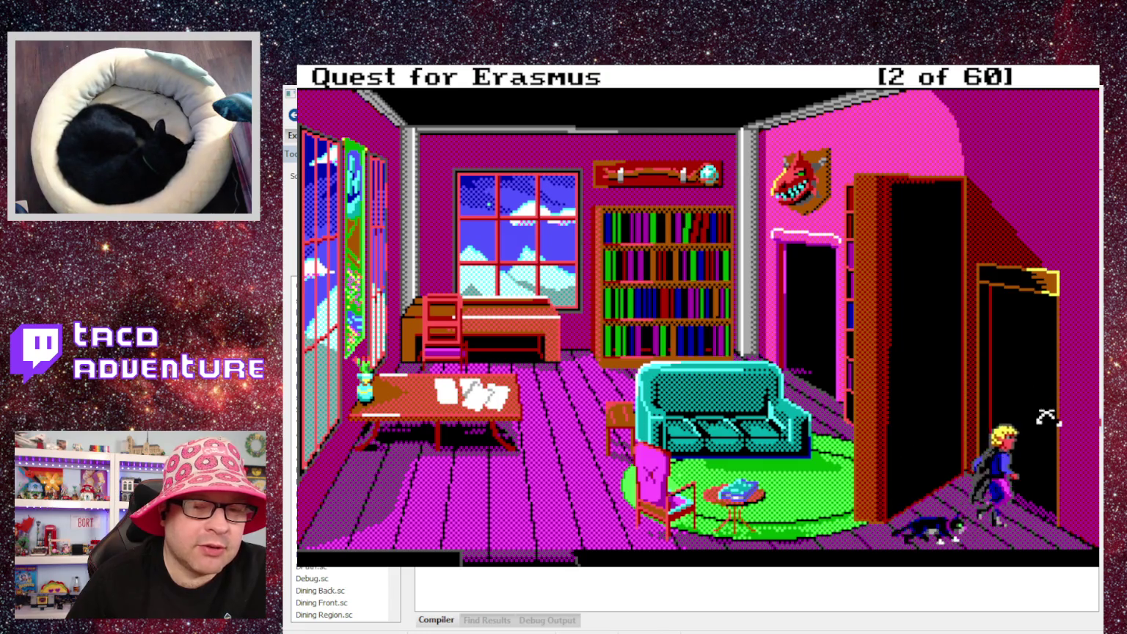
key("Return")
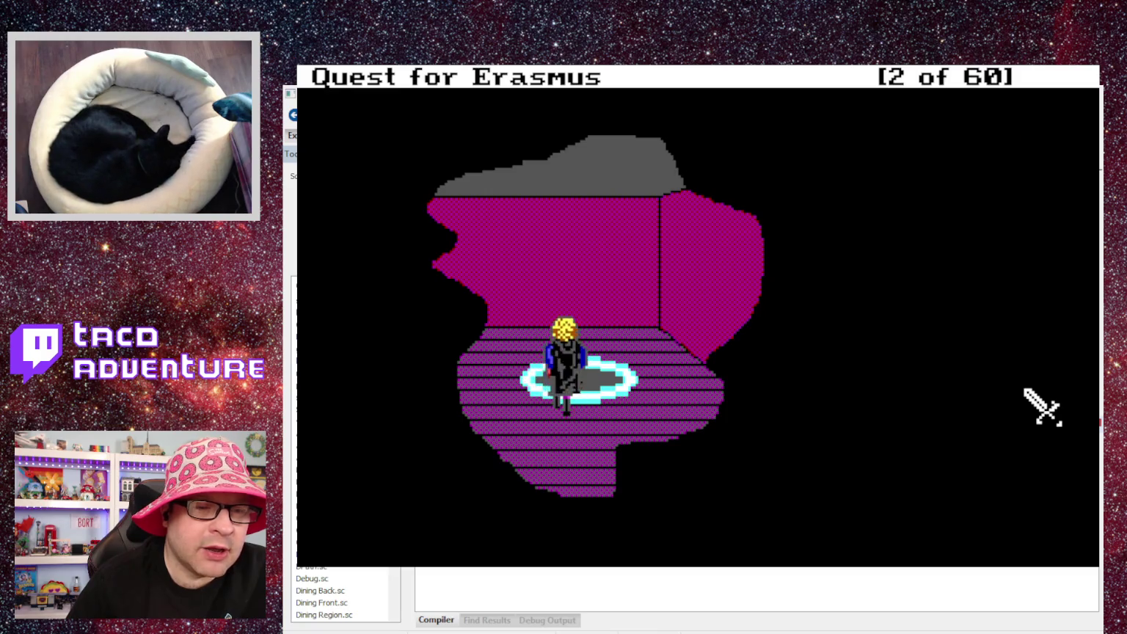
Enter the starry library and check coordinates at the upper-left, lower-left and upper bookshelves.
key("Return")
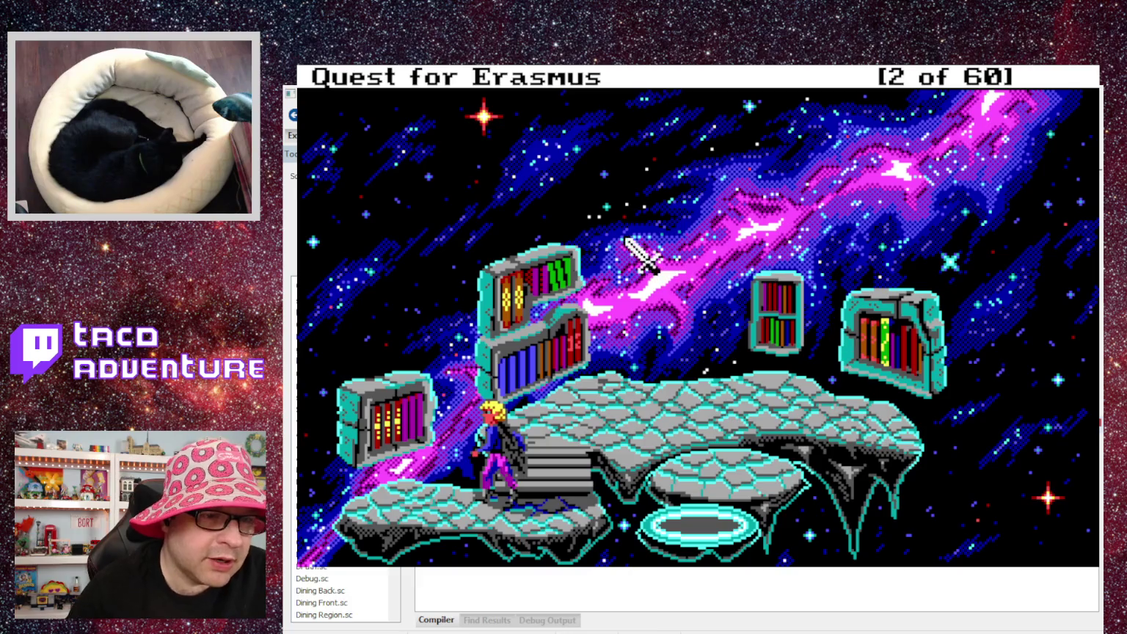
left_click(521, 333, "shift")
left_click(395, 402, "shift")
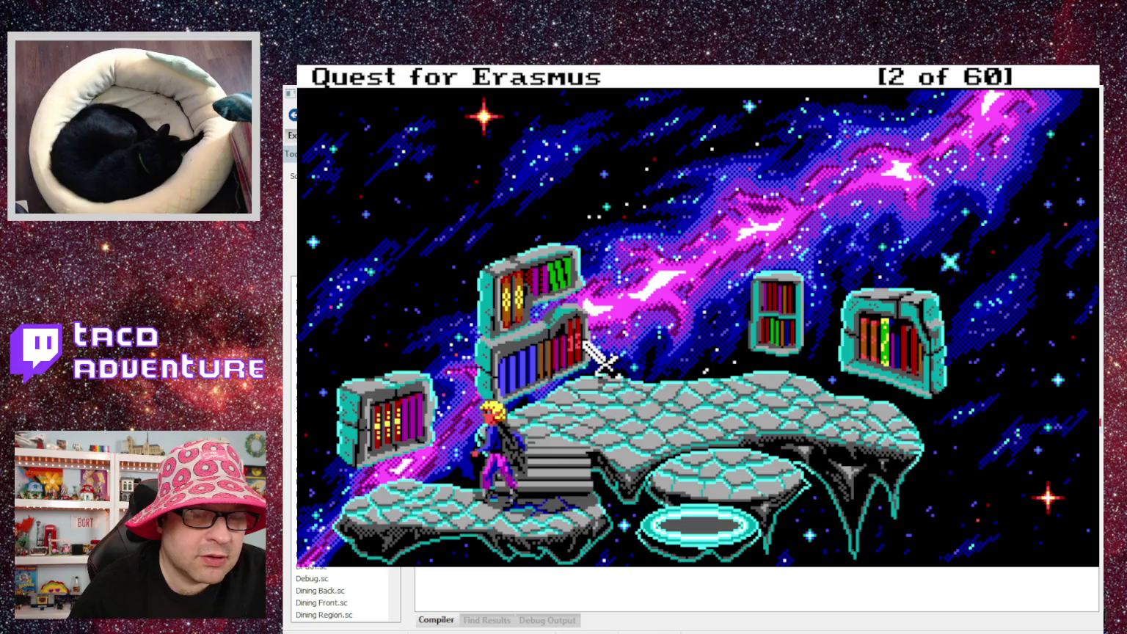
left_click(498, 323, "shift")
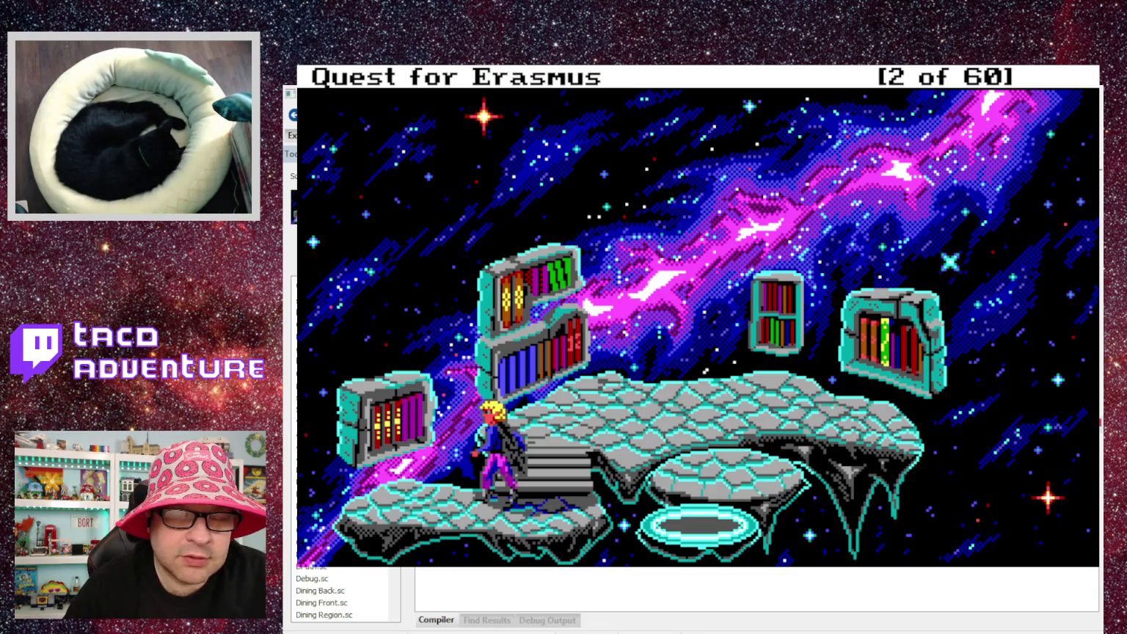
Try 'read book of ritual' by the floating bookshelf, get text.013 not found, and close the game.
left_click(675, 341)
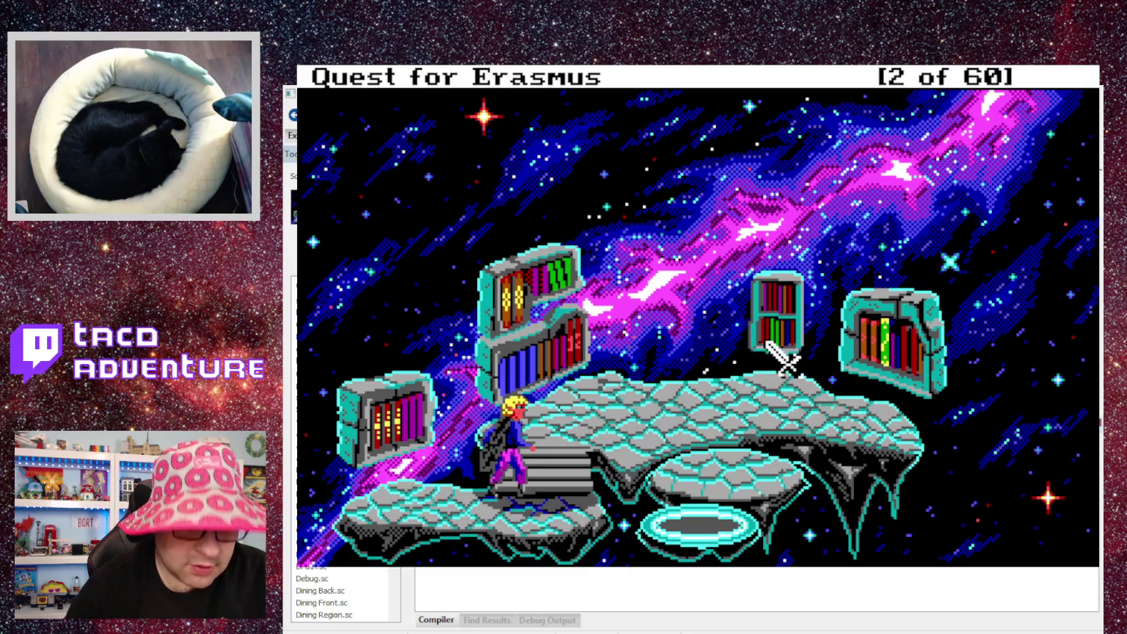
type("read boo")
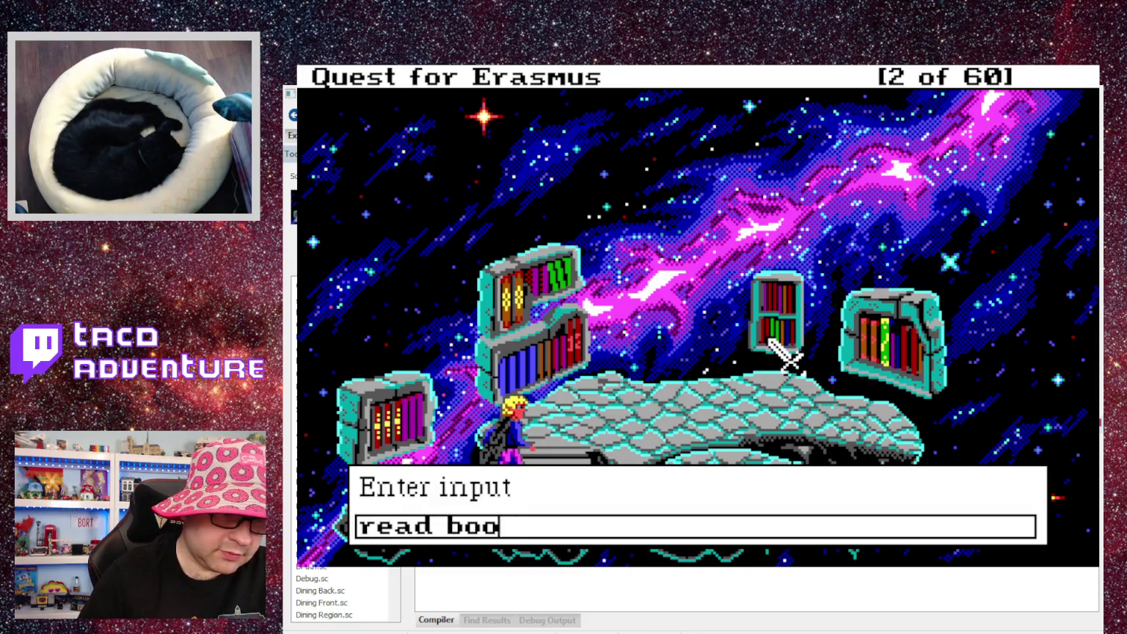
type("k of ")
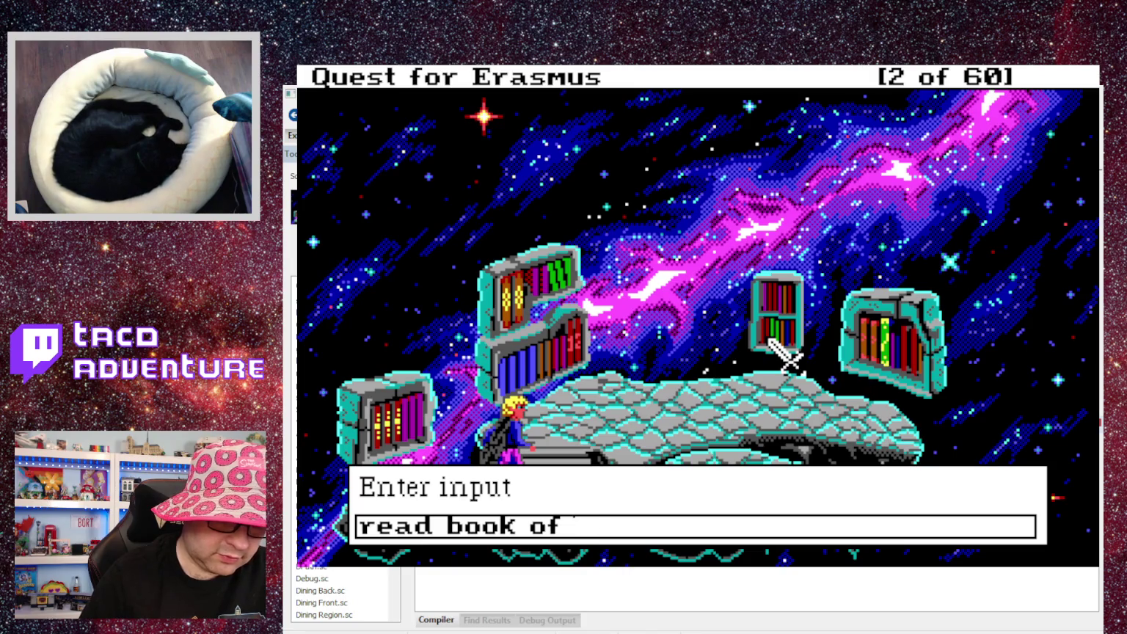
type("titual")
key("Return")
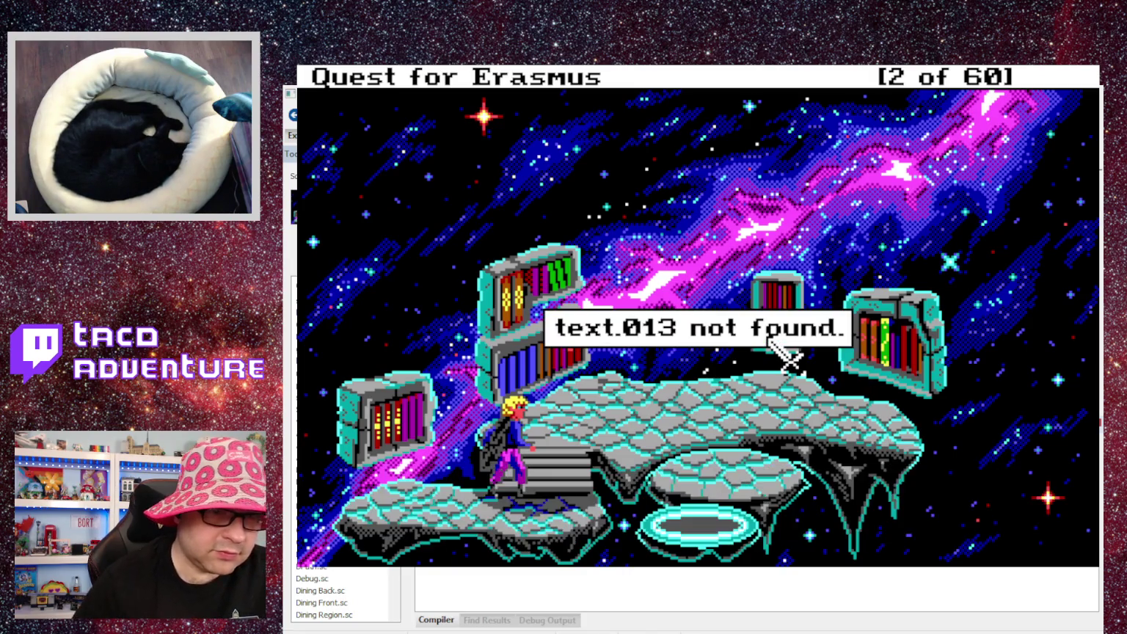
left_click(771, 339)
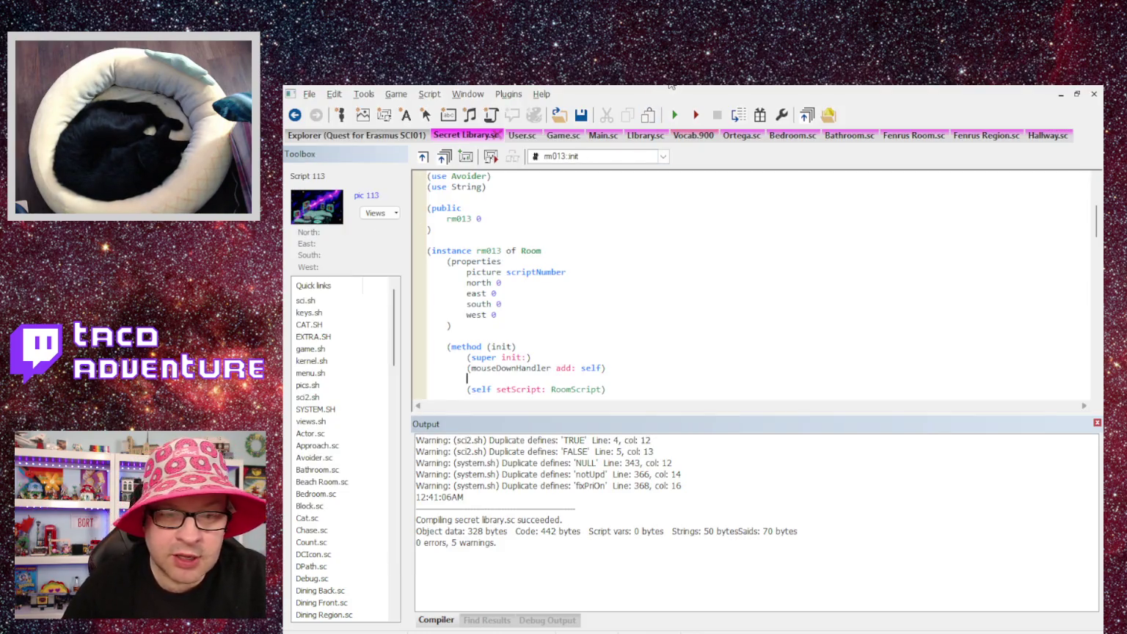
Replace 13 with scriptNumber in the look-around, rune book and ritual book Print calls.
scroll(609, 206, "down", 10)
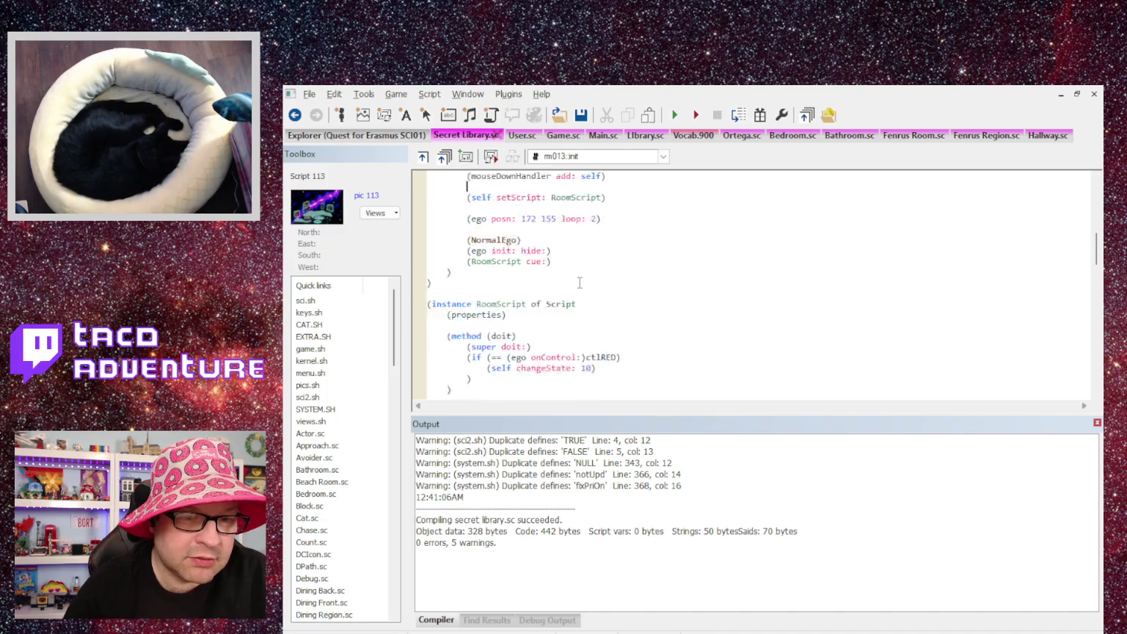
scroll(576, 279, "up", 7)
double_click(538, 209)
key("ctrl+c")
scroll(540, 210, "up", 1)
scroll(621, 296, "down", 10)
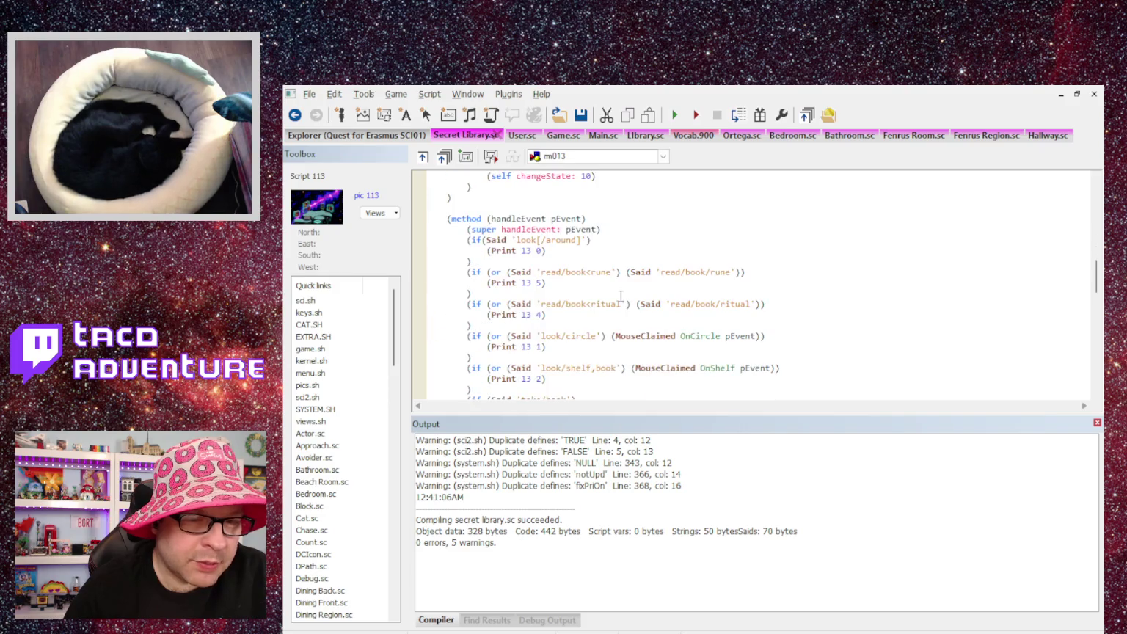
key("ctrl+v")
double_click(527, 283)
key("ctrl+v")
double_click(526, 314)
key("ctrl+v")
double_click(530, 347)
key("ctrl+v")
Replace 13 with scriptNumber in the shelf and take-book Print calls too.
scroll(531, 347, "down", 1)
scroll(531, 346, "down", 1)
double_click(527, 314)
key("ctrl+v")
double_click(526, 347)
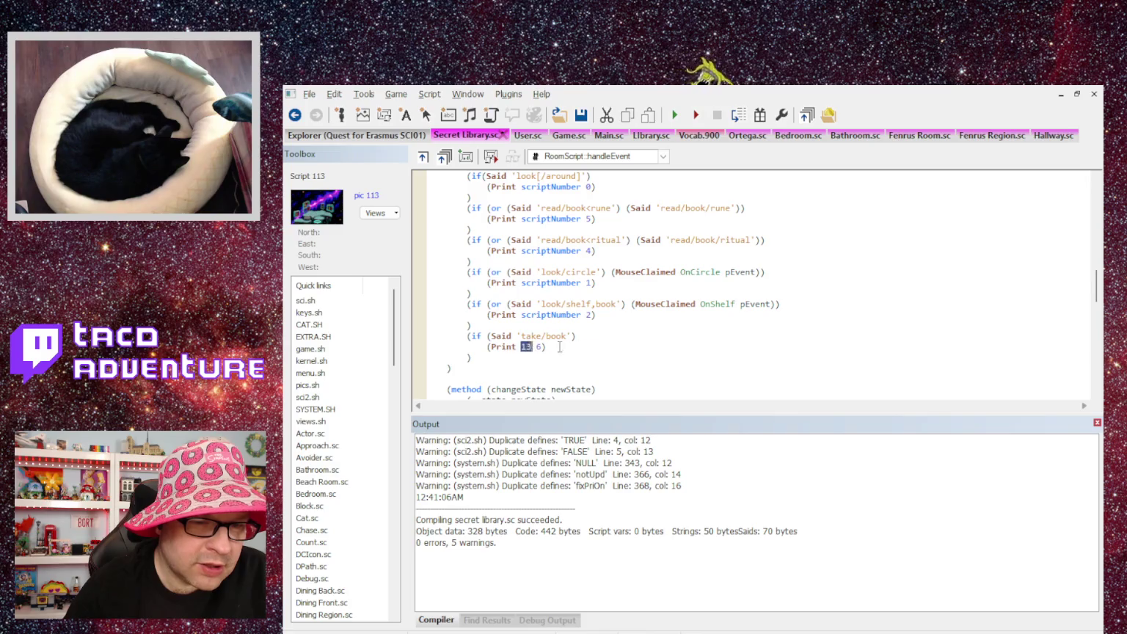
key("ctrl+v")
scroll(530, 342, "down", 6)
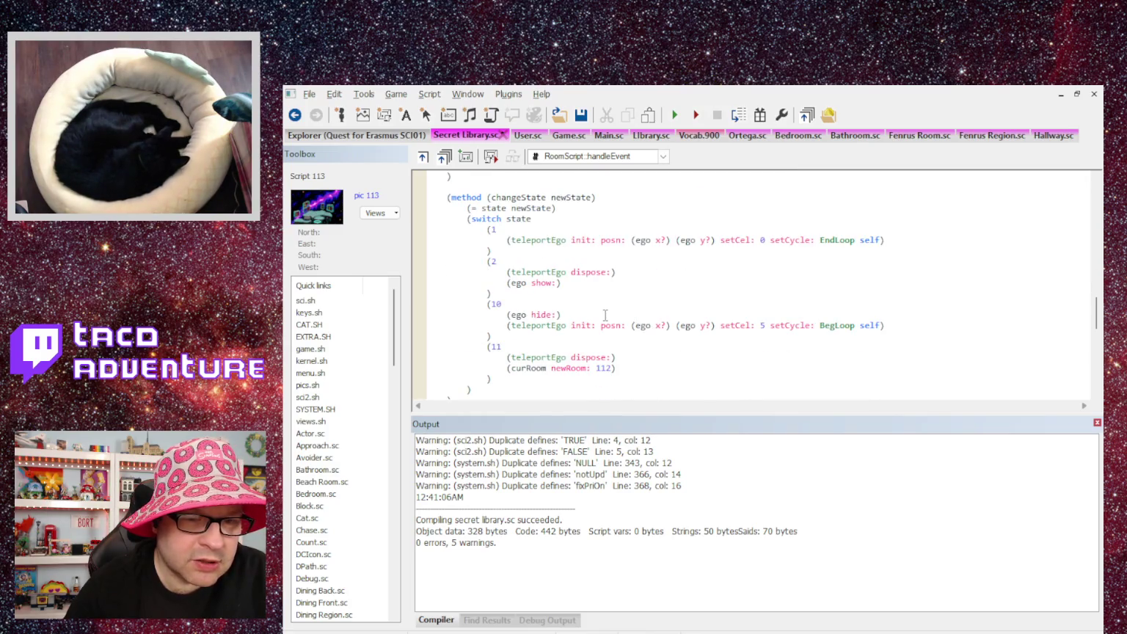
scroll(605, 315, "down", 6)
scroll(600, 314, "down", 5)
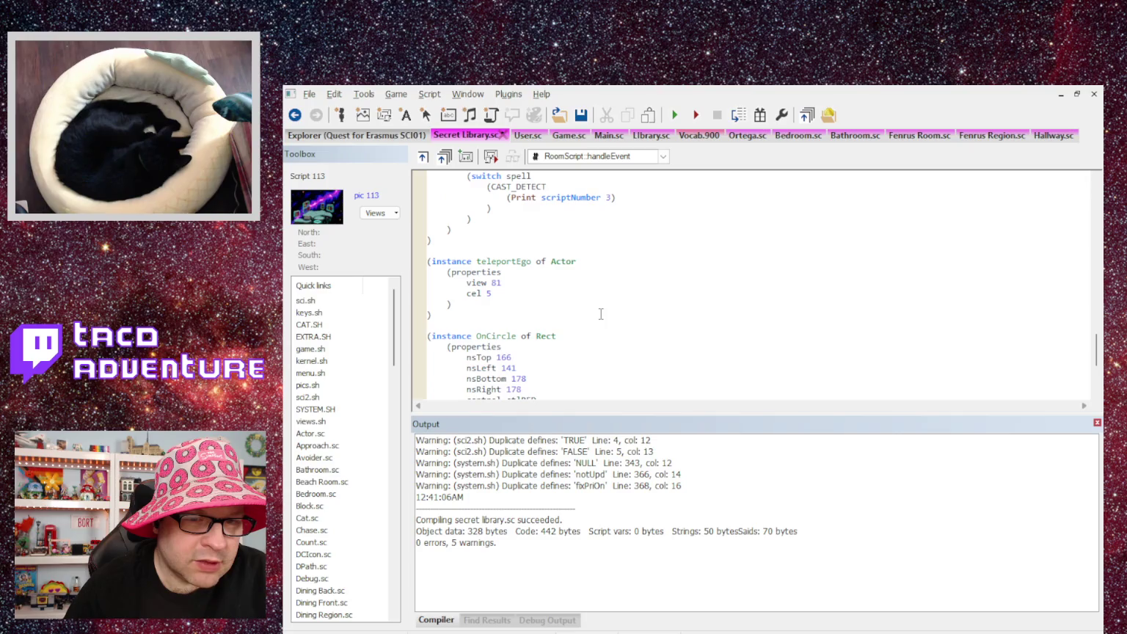
scroll(599, 312, "up", 3)
scroll(598, 312, "down", 1)
key("alt+Tab")
Feed the parser five test phrases, from 'purple monkeyishwasher' to 'air fire water earth and pizza'.
type("purple monkey")
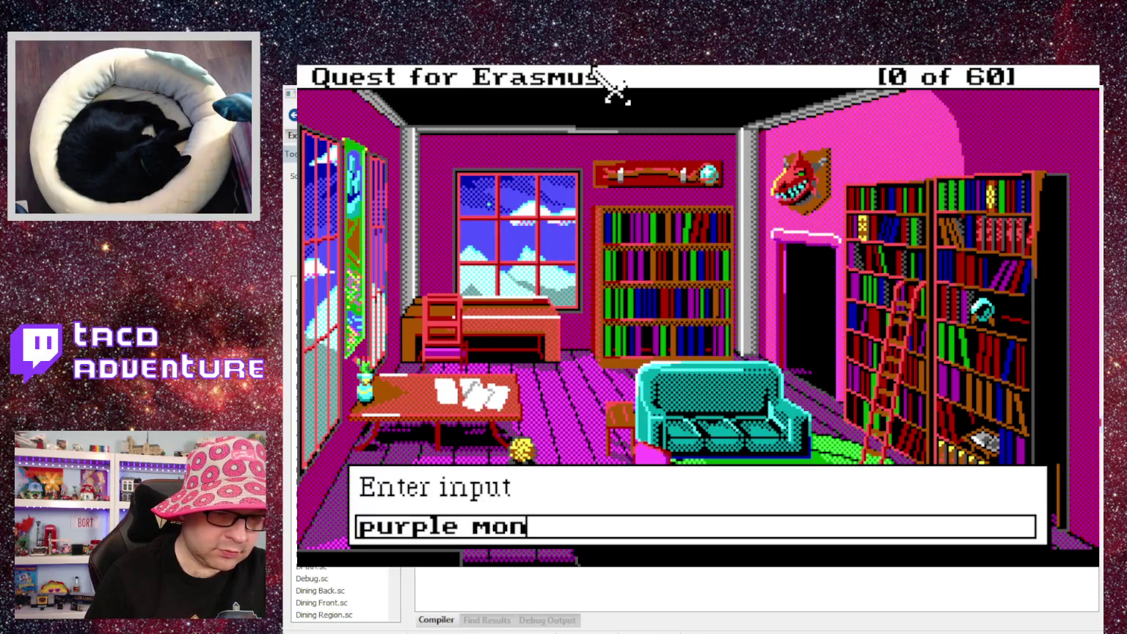
type(" dishwasher")
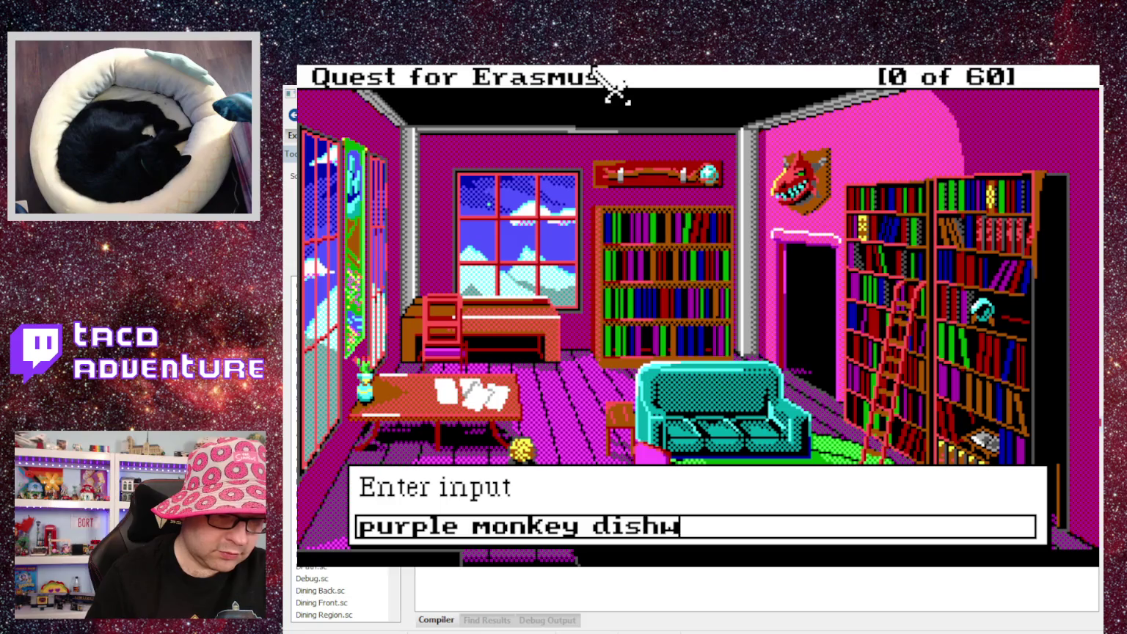
key("Return")
key("Return")
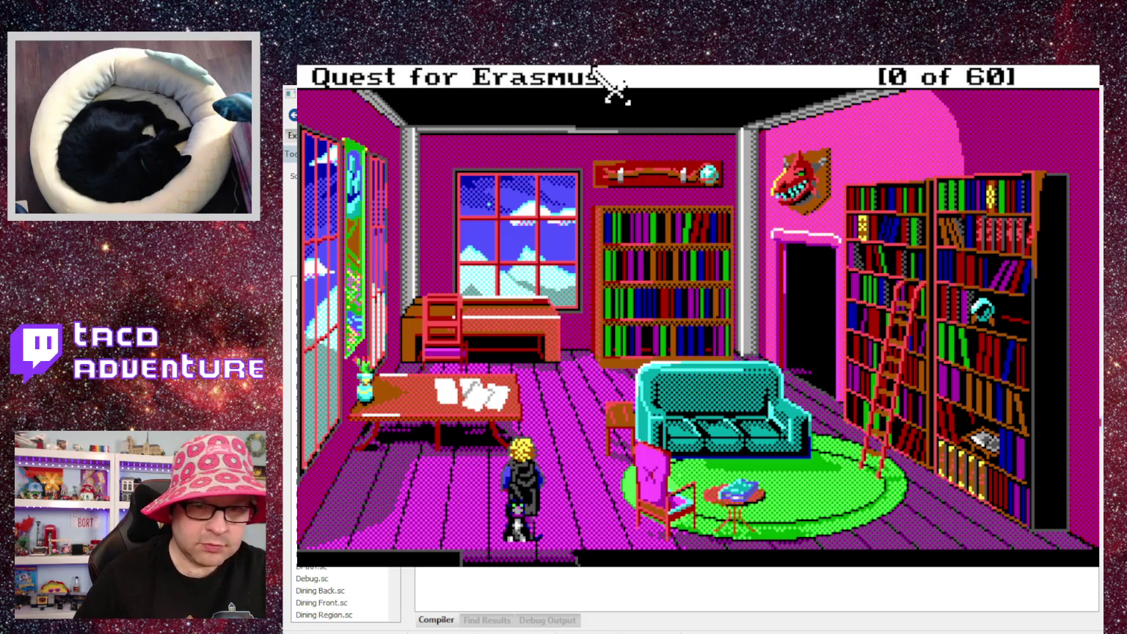
type("wizards are great spellers")
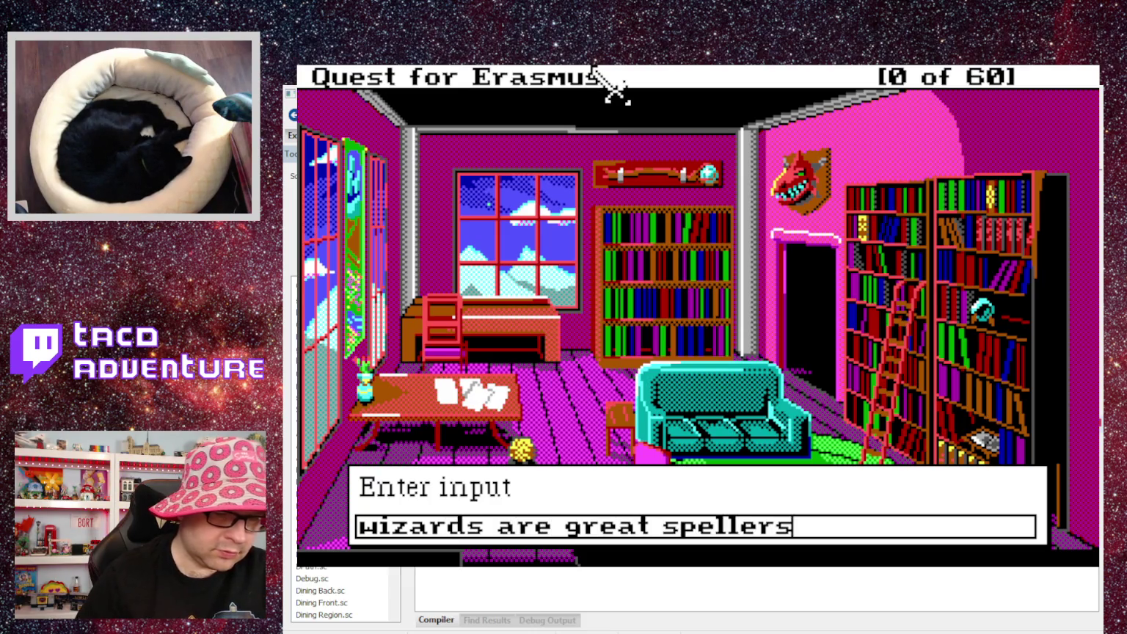
key("Return")
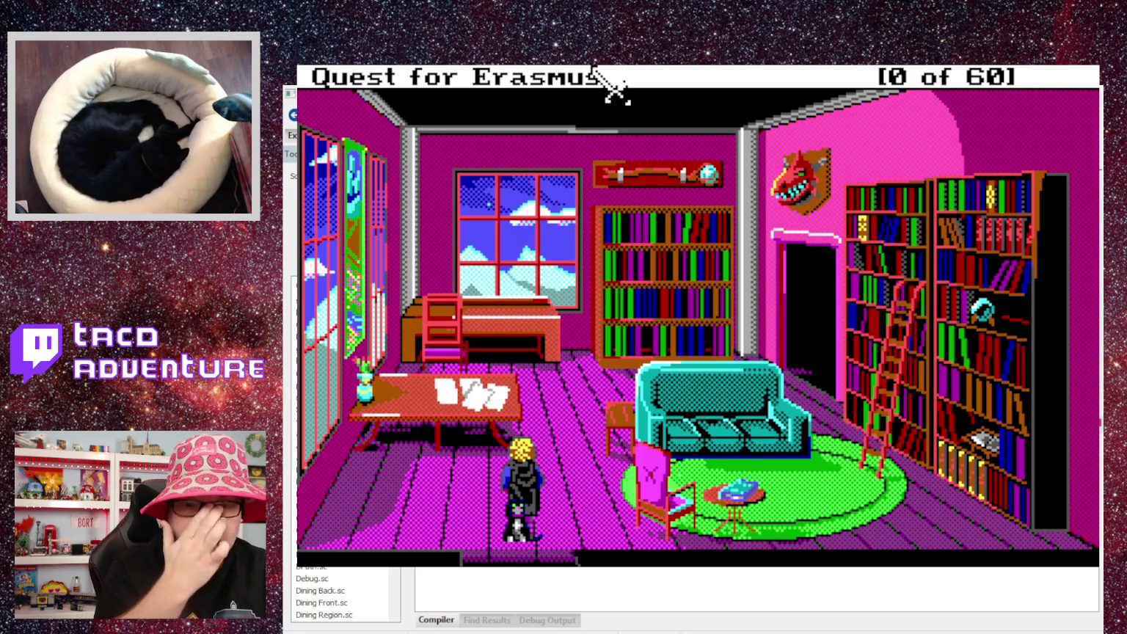
type("forty five fort")
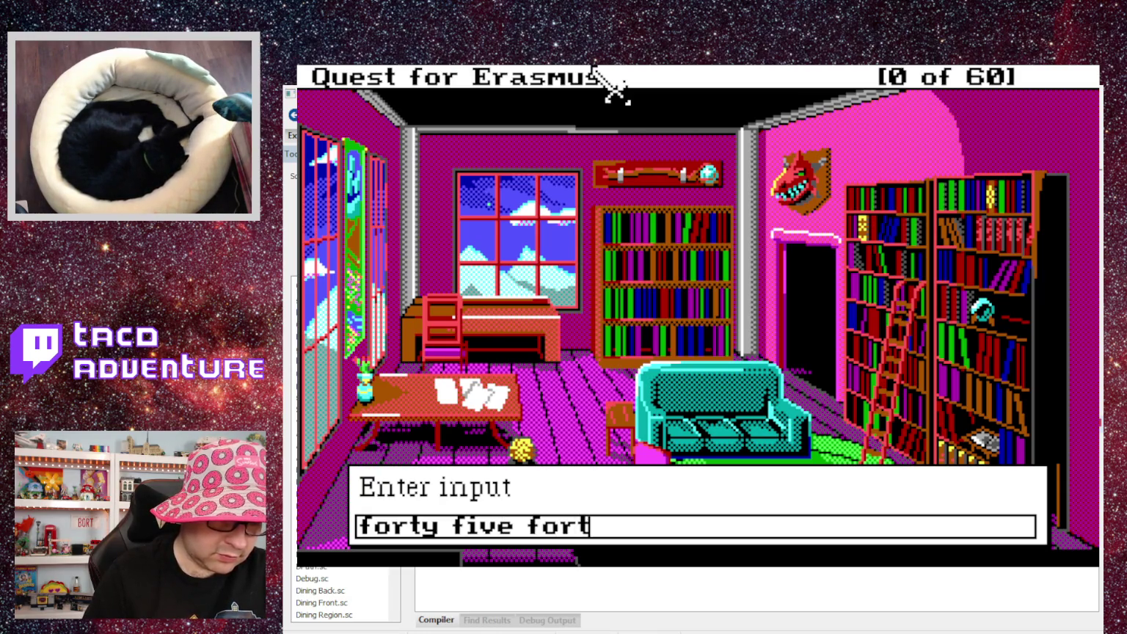
type("une teller")
key("Return")
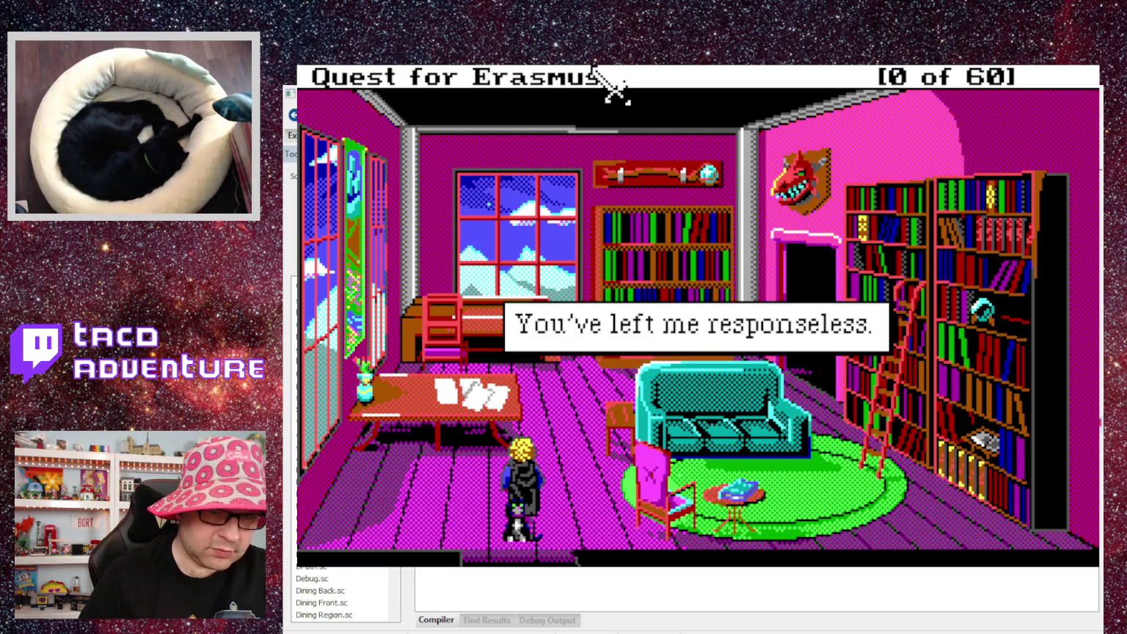
type("the ")
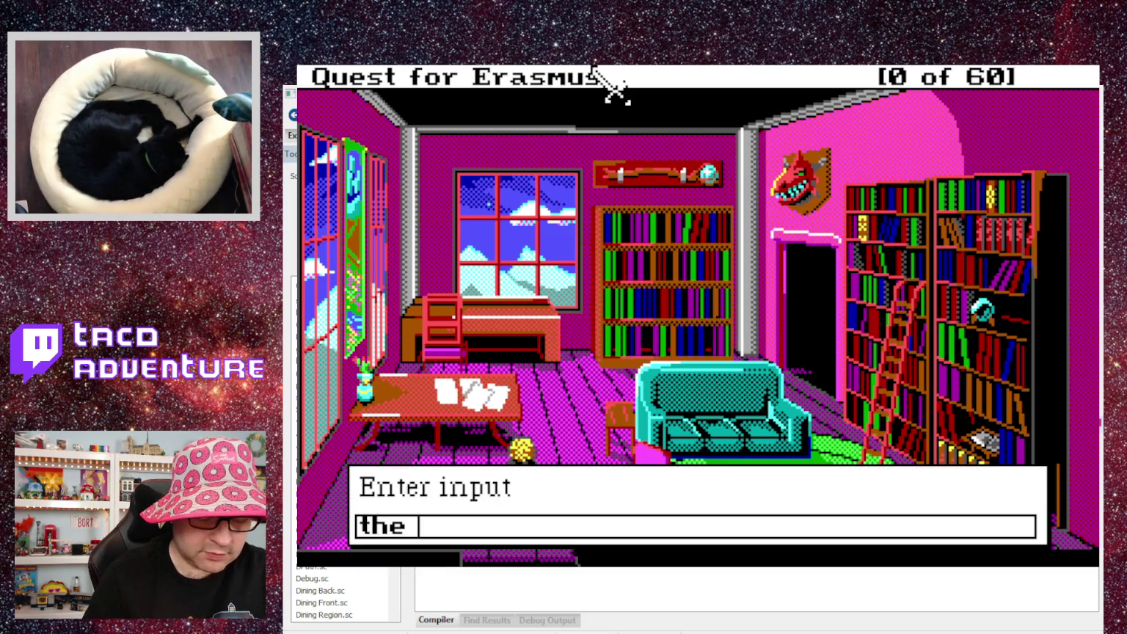
type("cheese ")
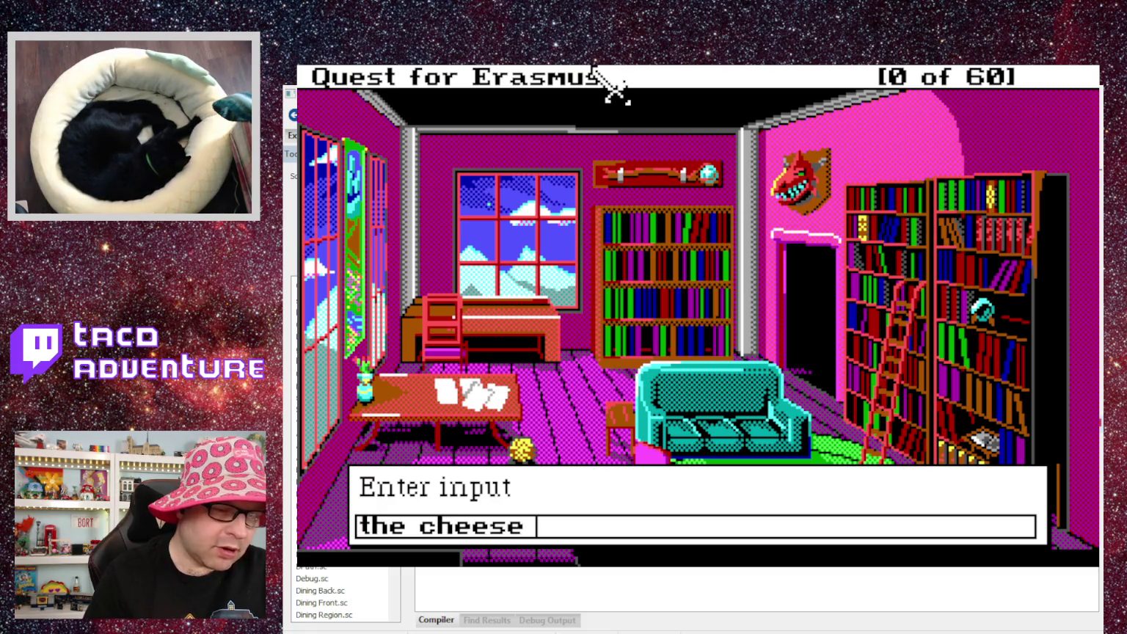
type("stands alone")
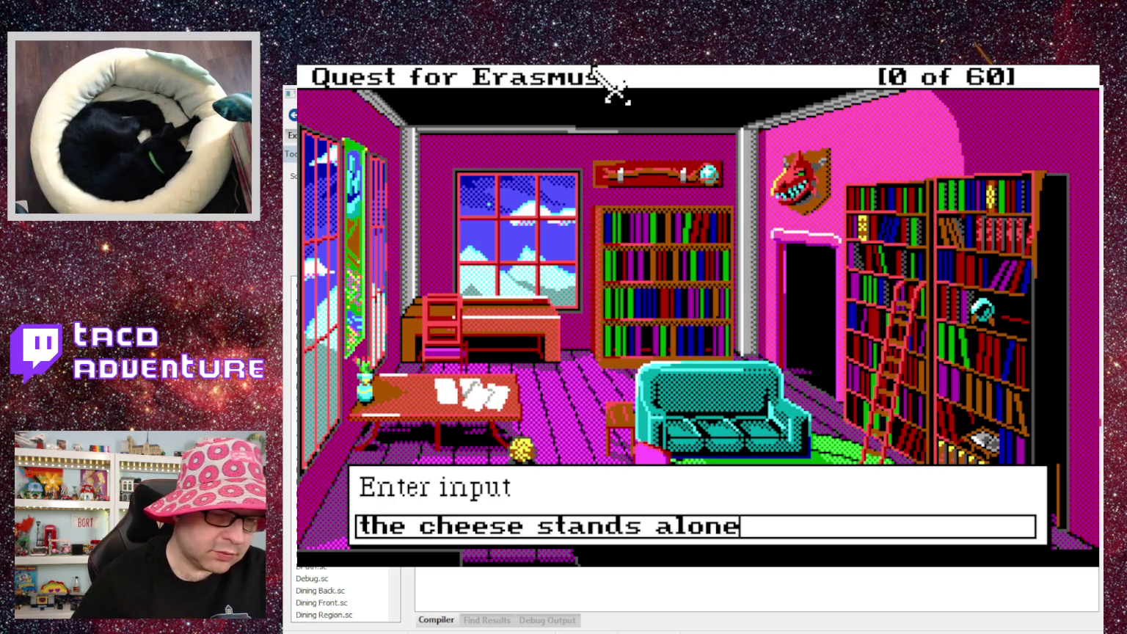
key("Return")
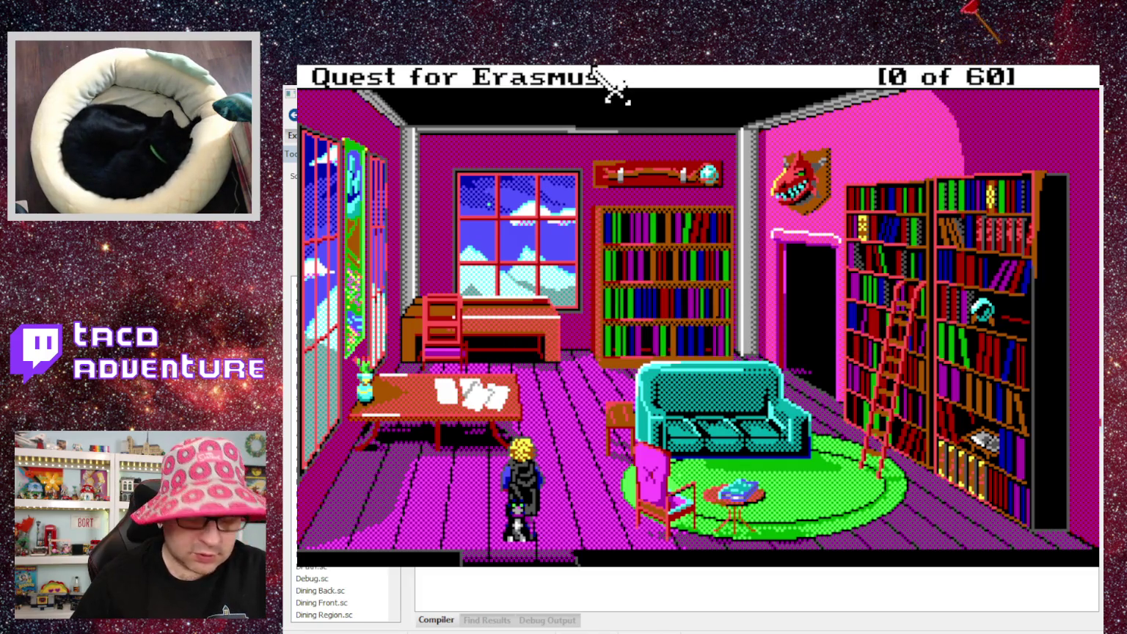
type("air fire")
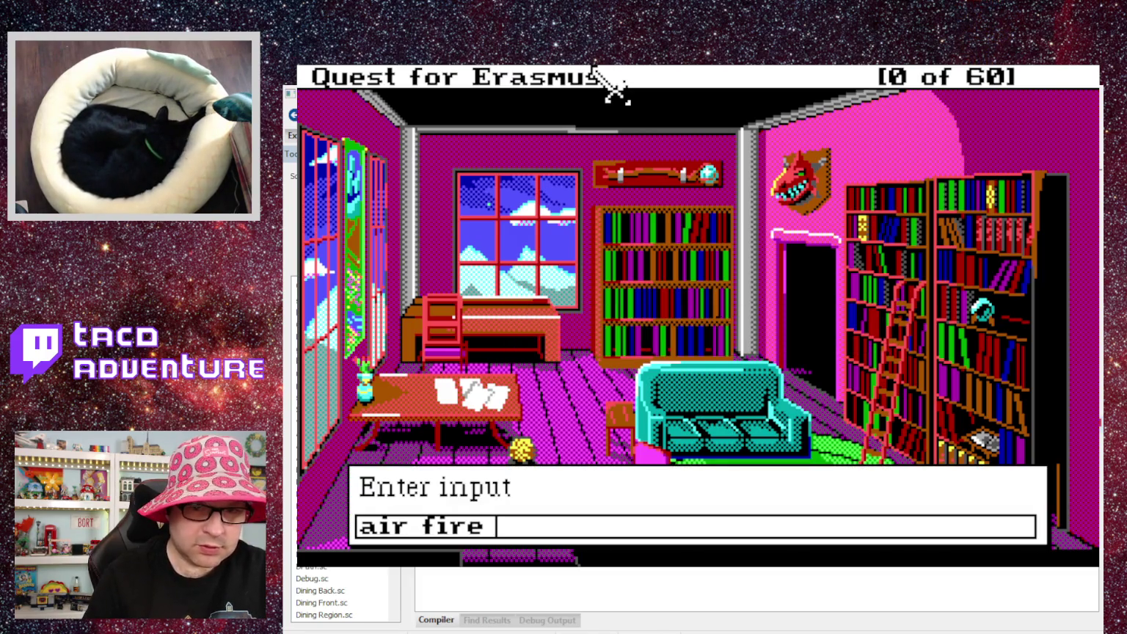
type(" water")
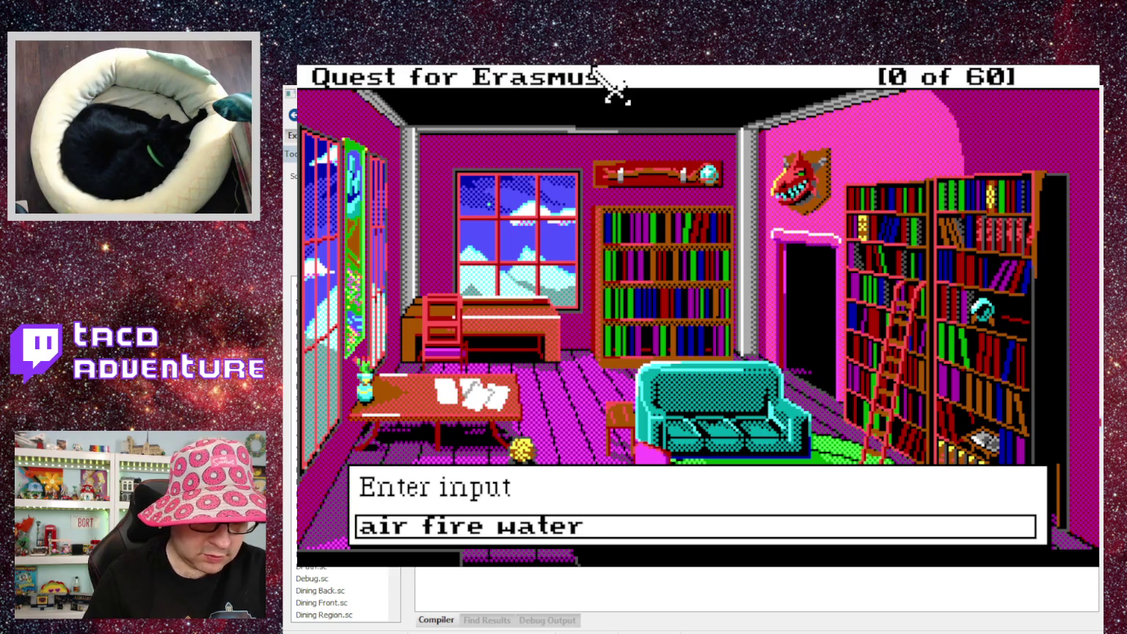
type(" earth and pizza")
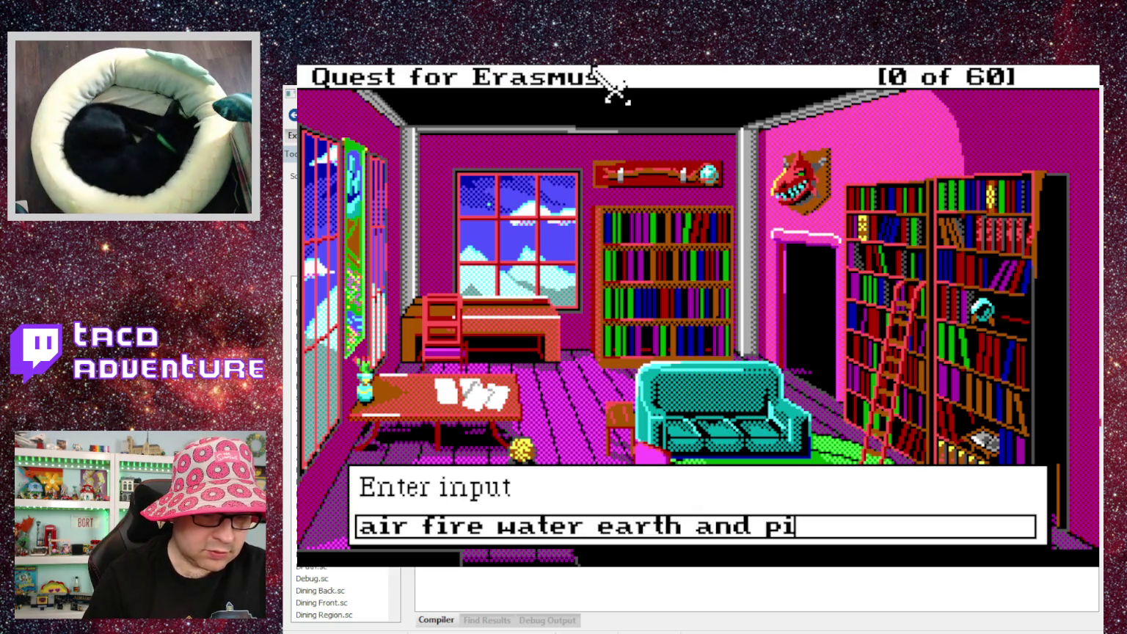
key("Return")
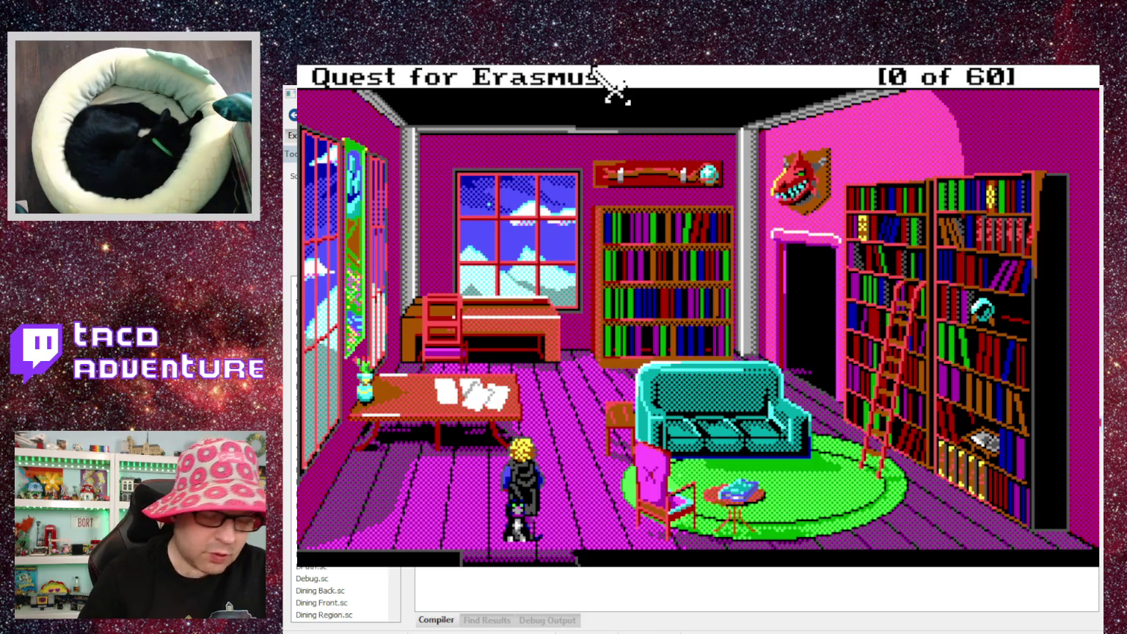
Cast the open spell at the Library bookcase.
type("cast open")
key("Return")
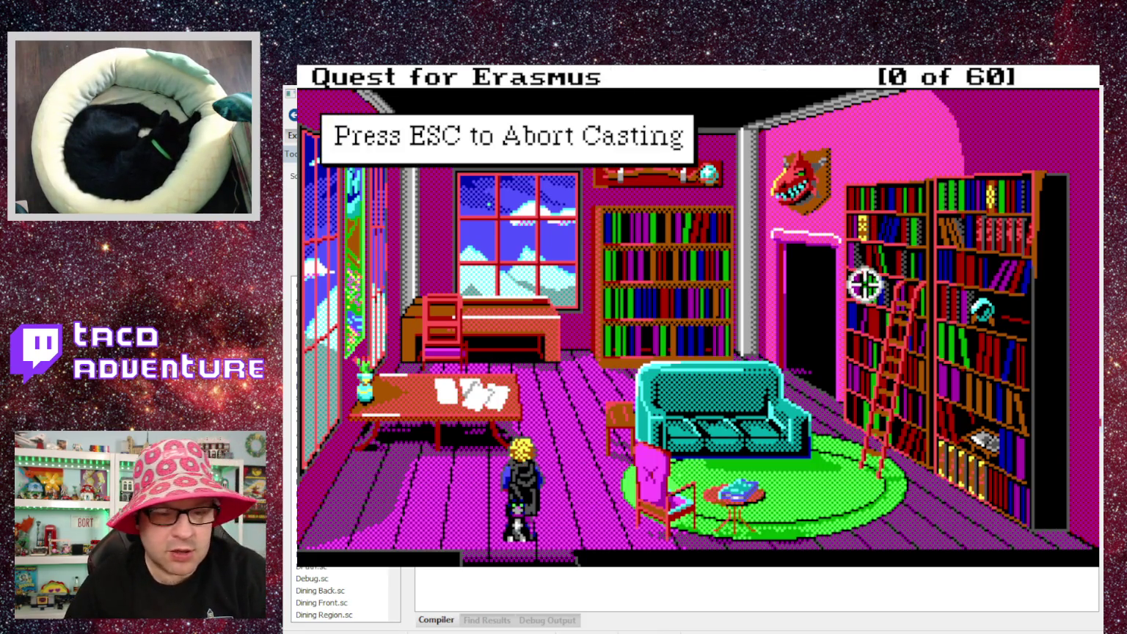
left_click(998, 366)
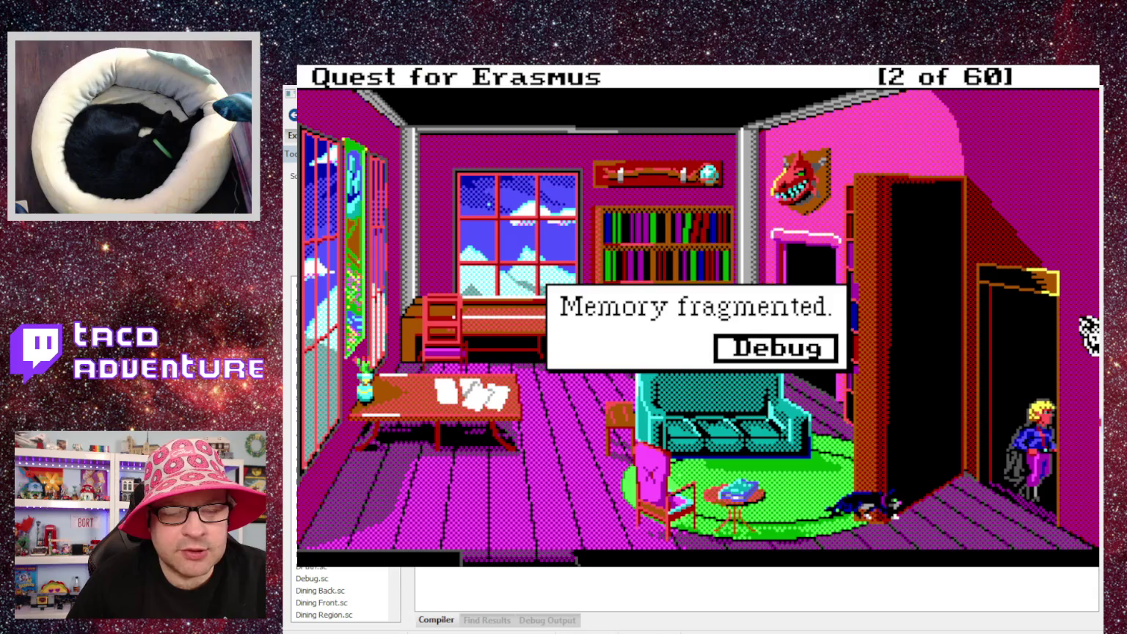
Clear both 'Memory fragmented' warnings, then browse the secret library's shelves and close the description.
key("Return")
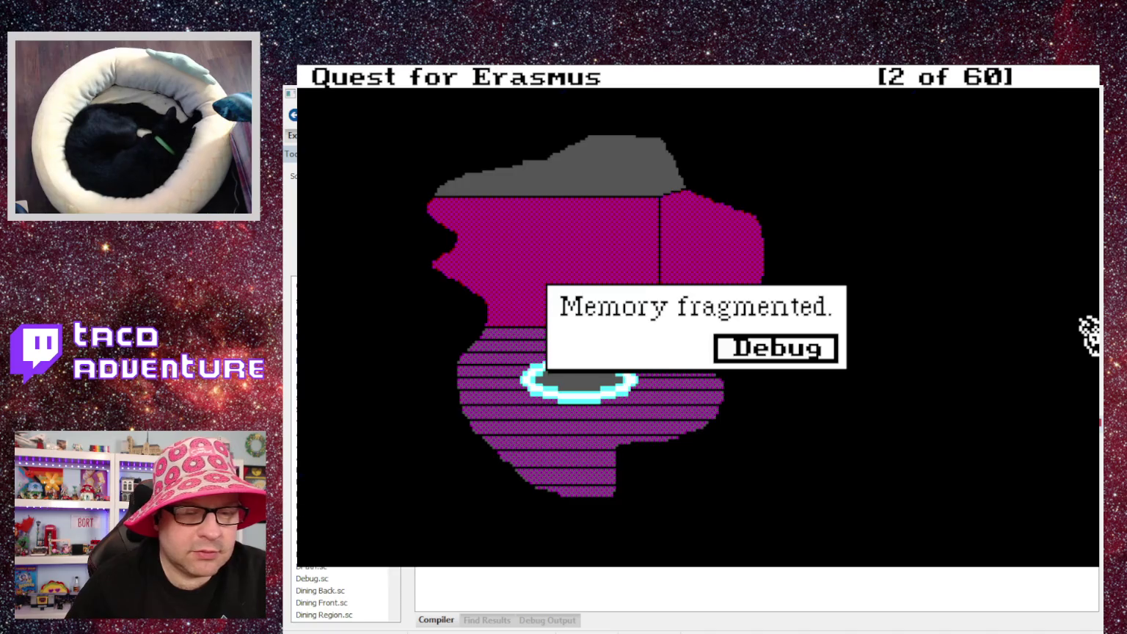
key("Return")
left_click(530, 339)
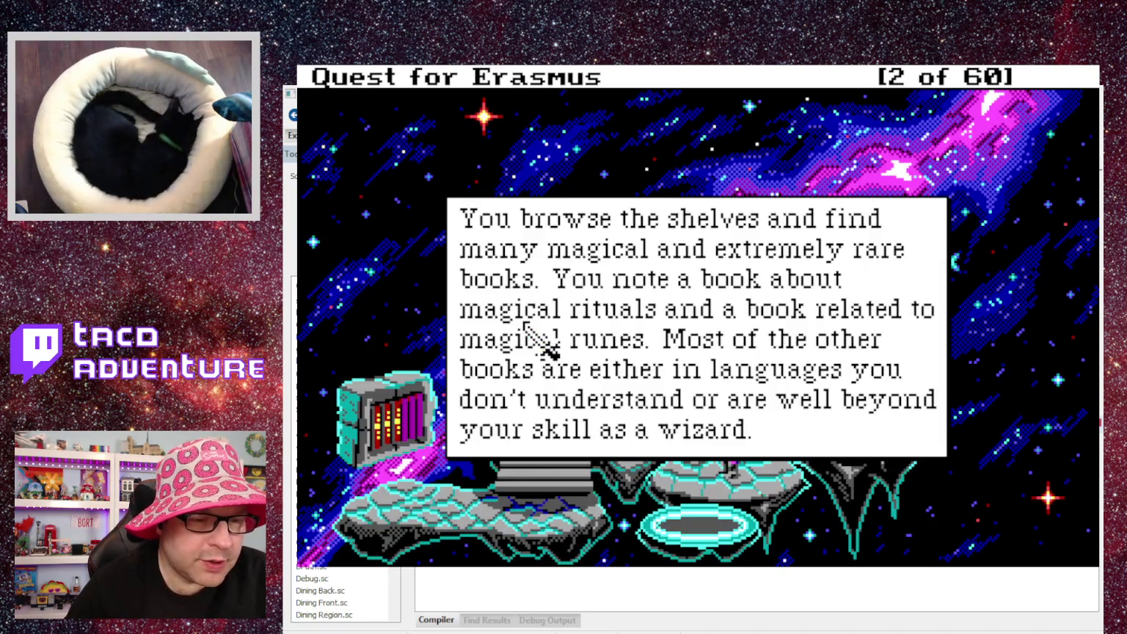
left_click(645, 340)
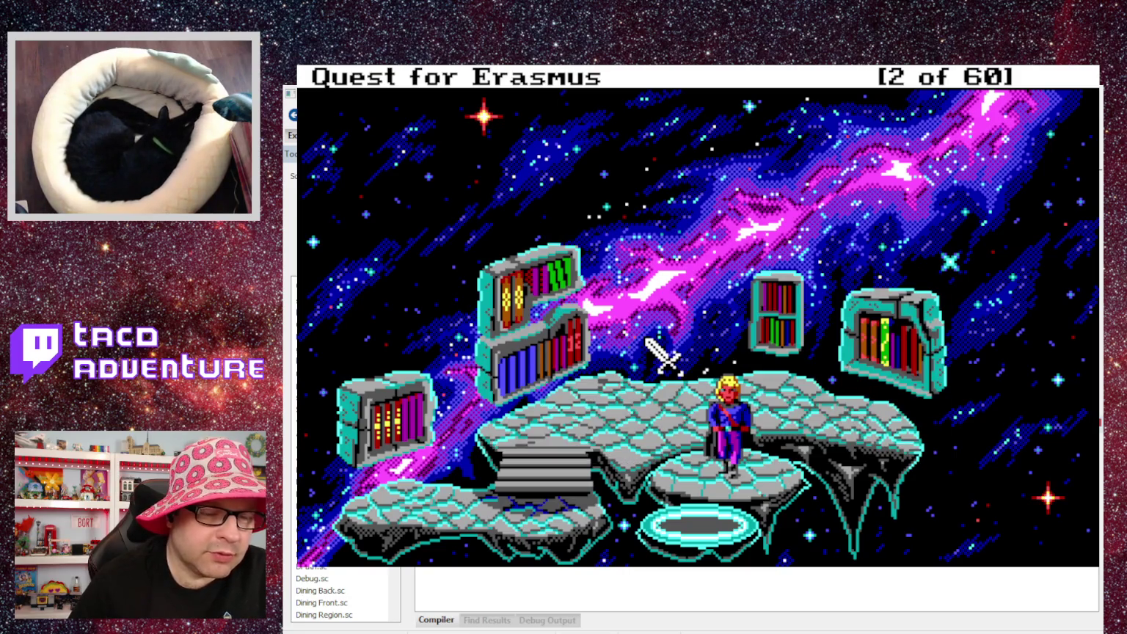
Walk across the platform and try 'take book', closing the borrowed-books reply.
left_click(646, 340)
type("take book")
key("Return")
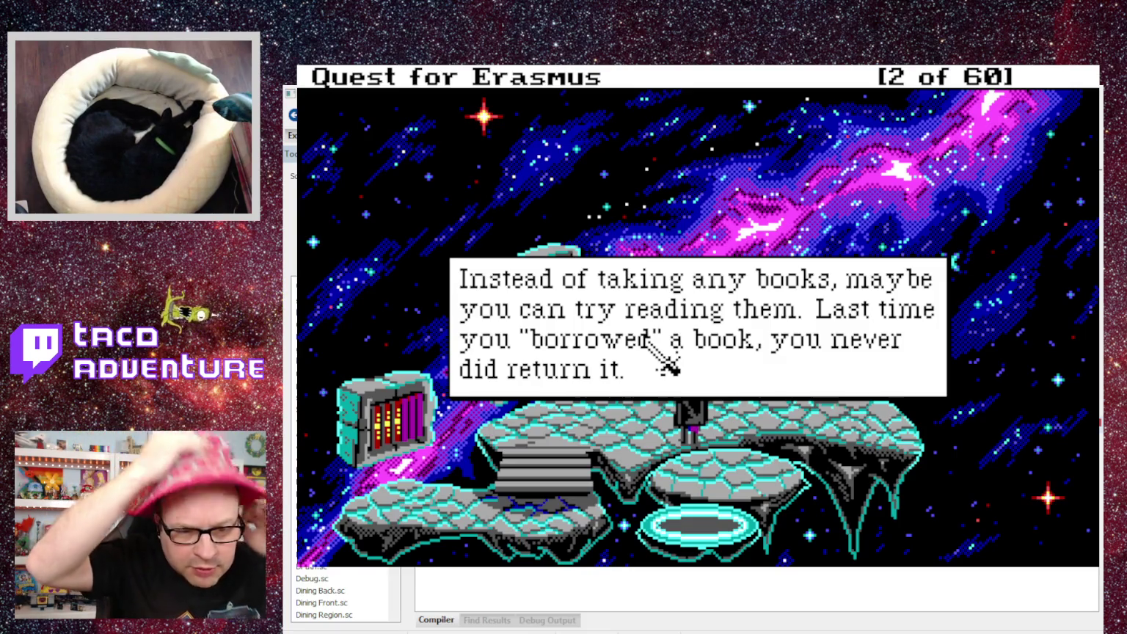
left_click(650, 345)
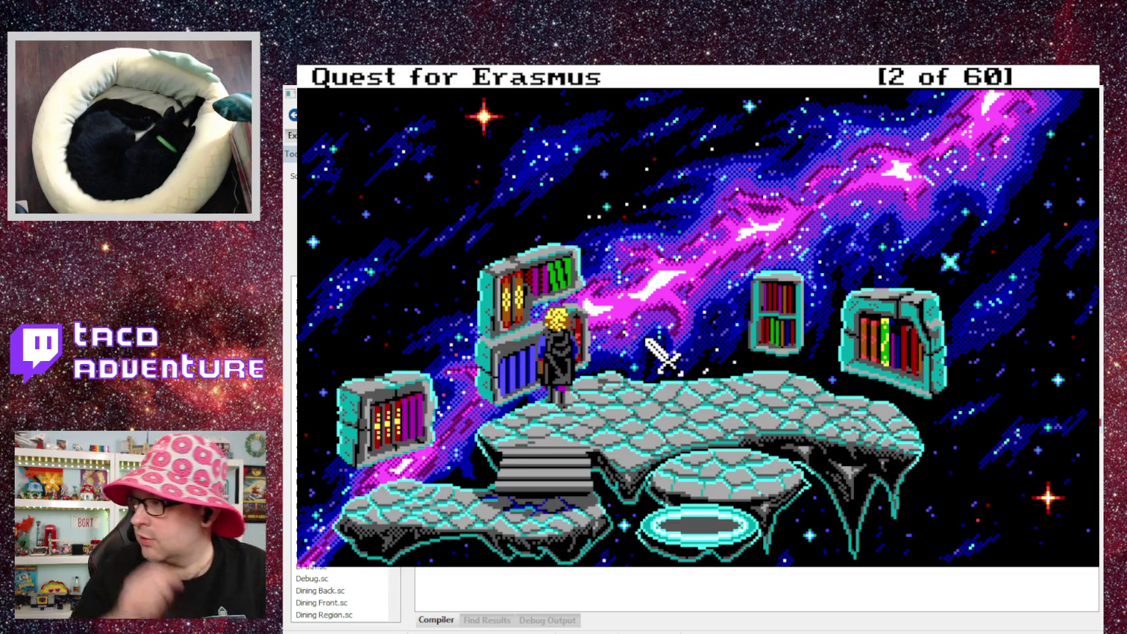
Read the book, then 'read book on magic rituals', and bring up the inventory.
type("r")
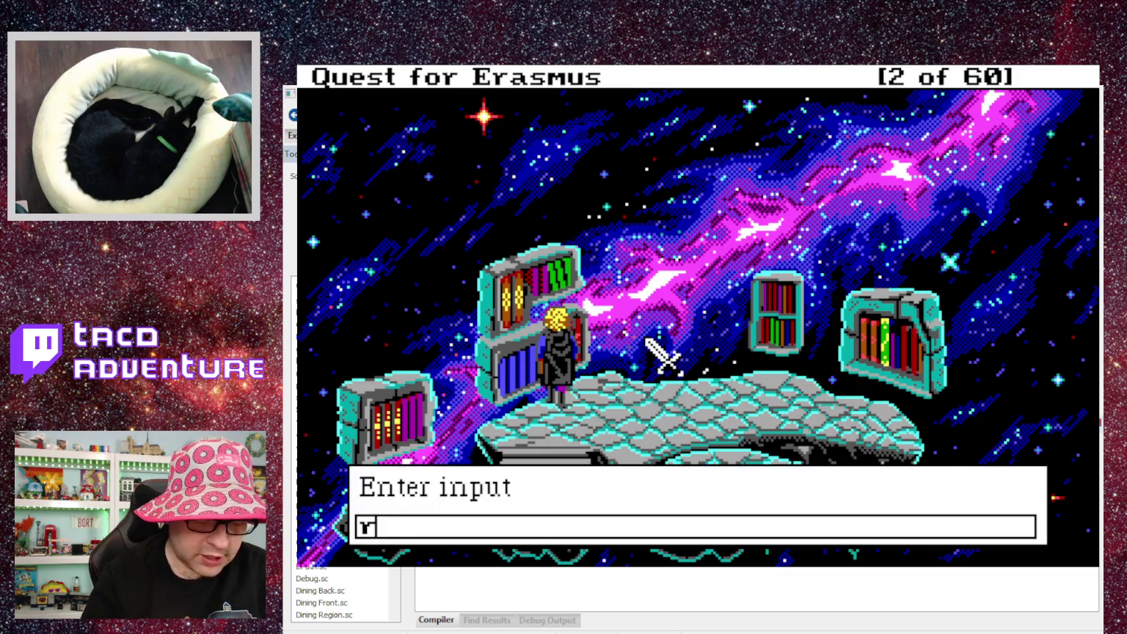
type("ead ook")
key("Return")
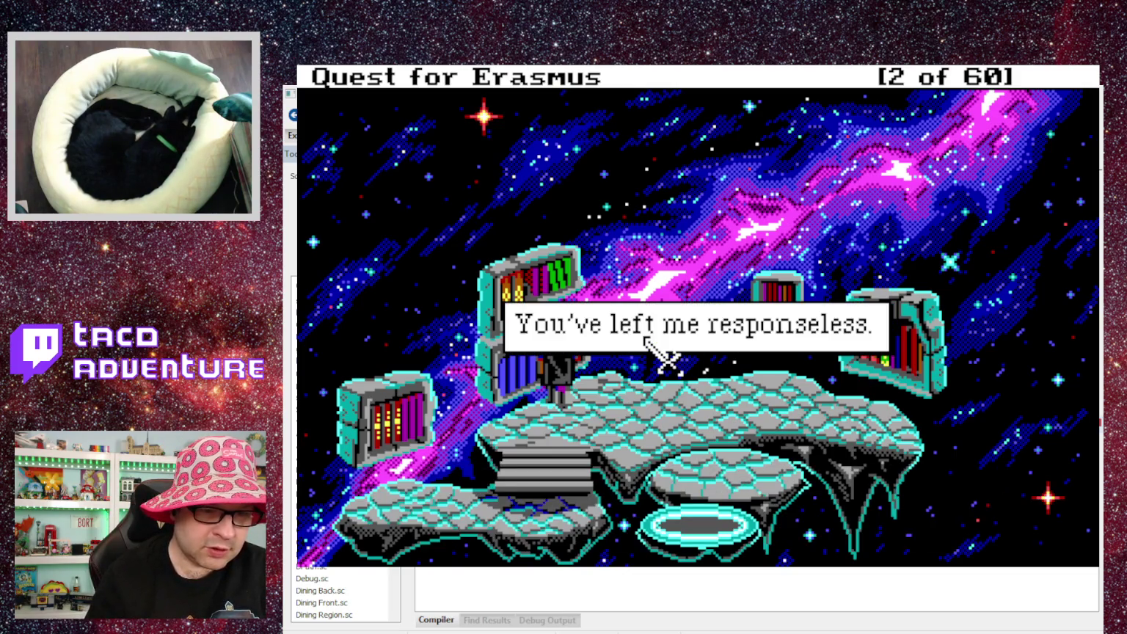
key("F3")
type("on")
type(" magic rituals")
key("Return")
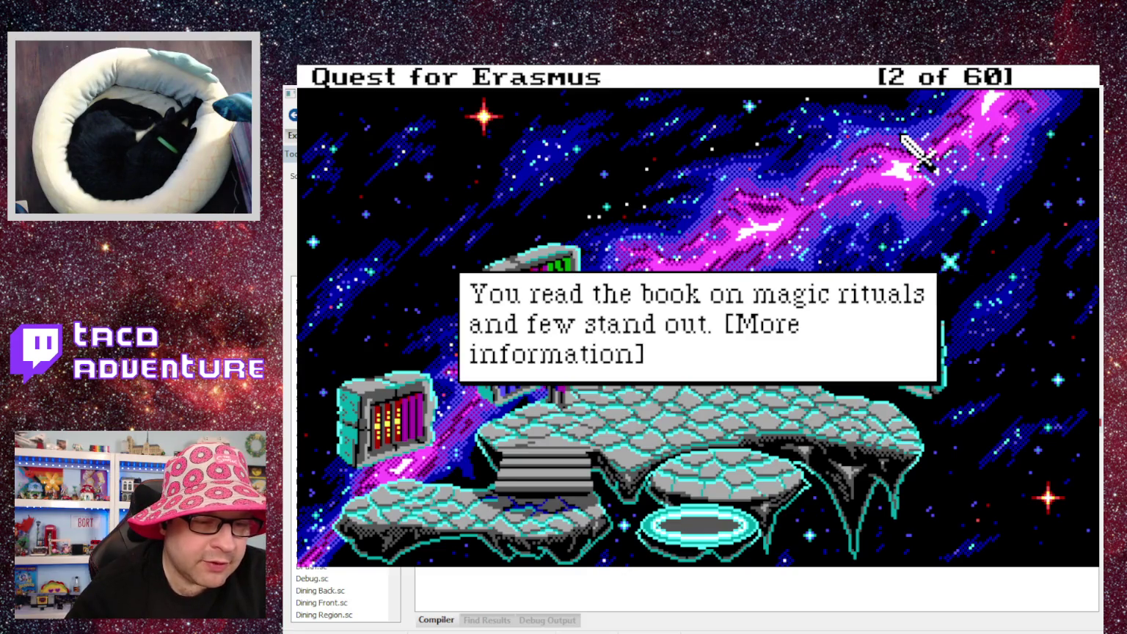
left_click(901, 135)
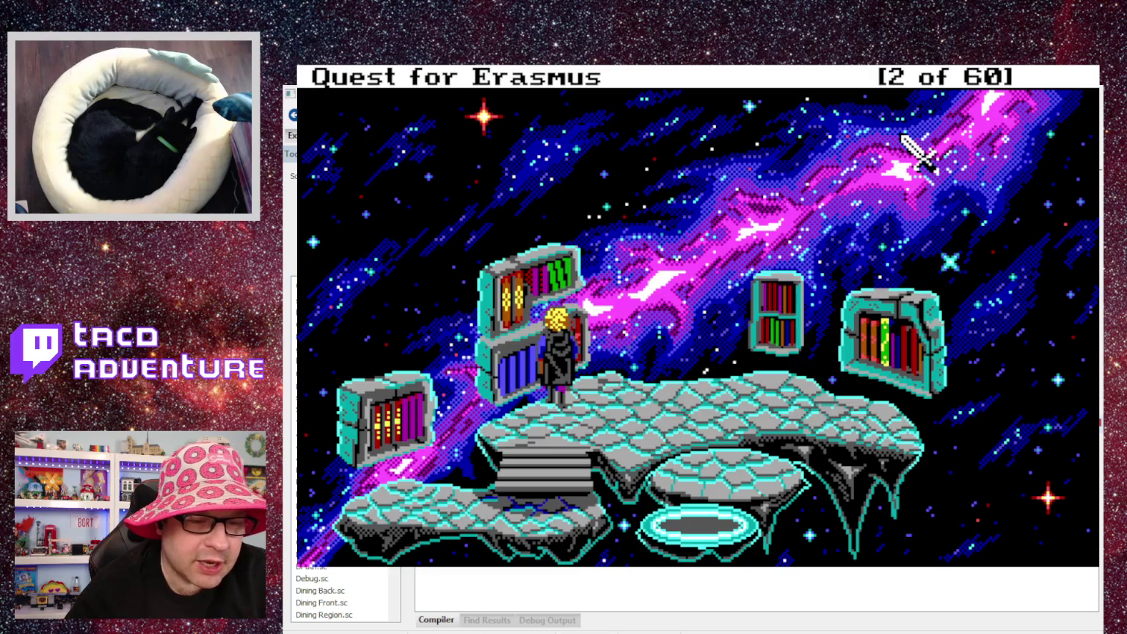
key("Tab")
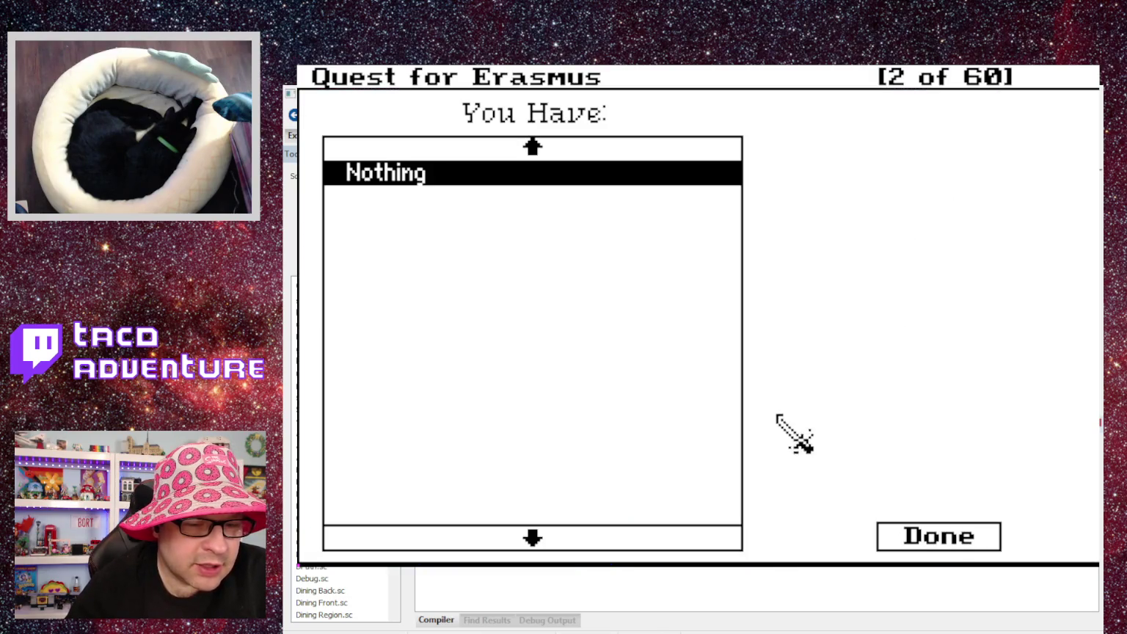
Close the empty inventory, enter 'read book on rune', and close the rune message.
left_click(947, 535)
key("Tab")
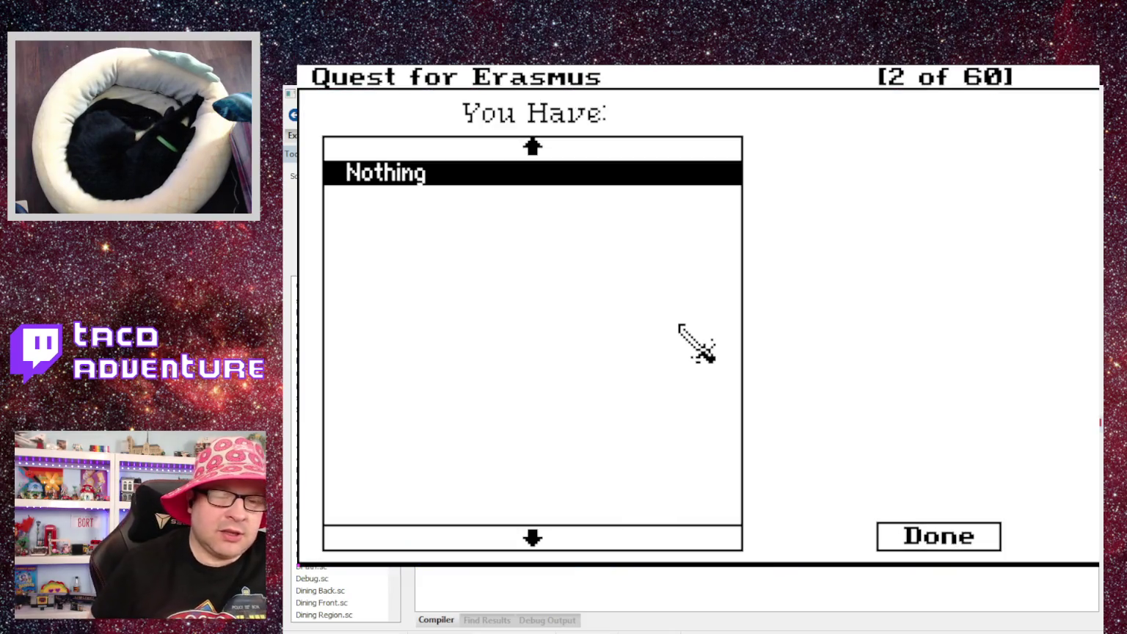
key("Escape")
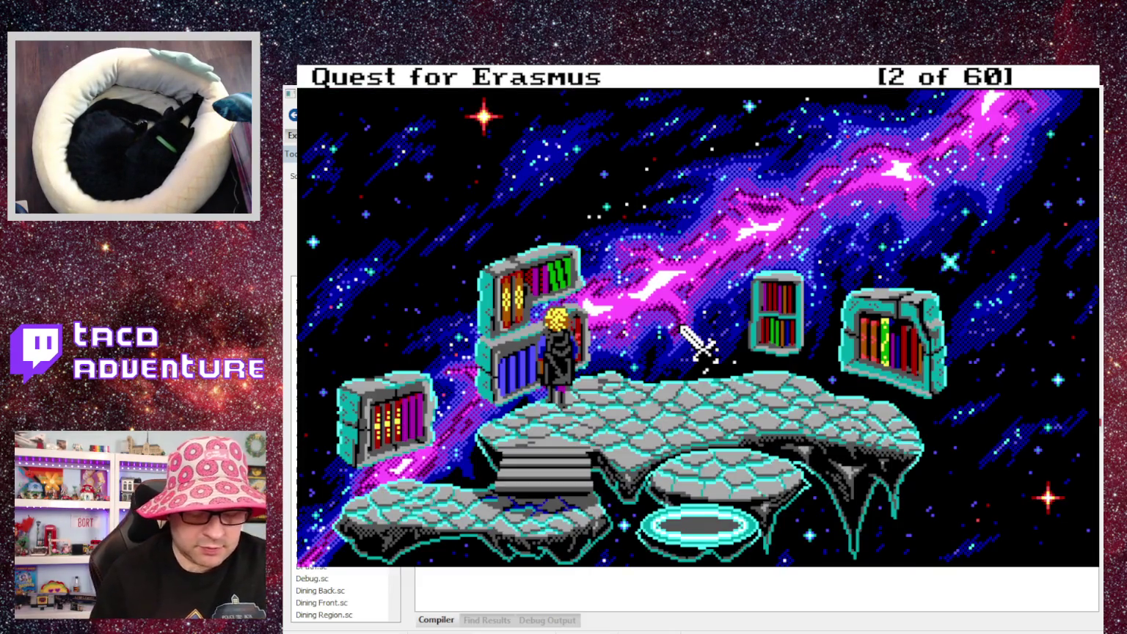
type("read book on rune")
key("Return")
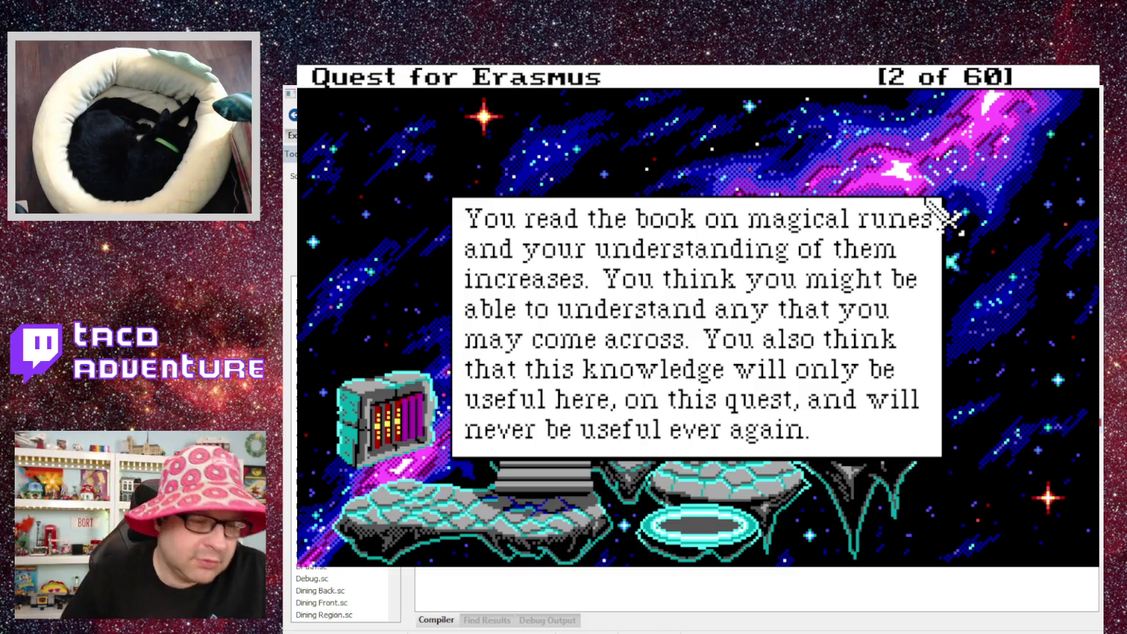
left_click(929, 199)
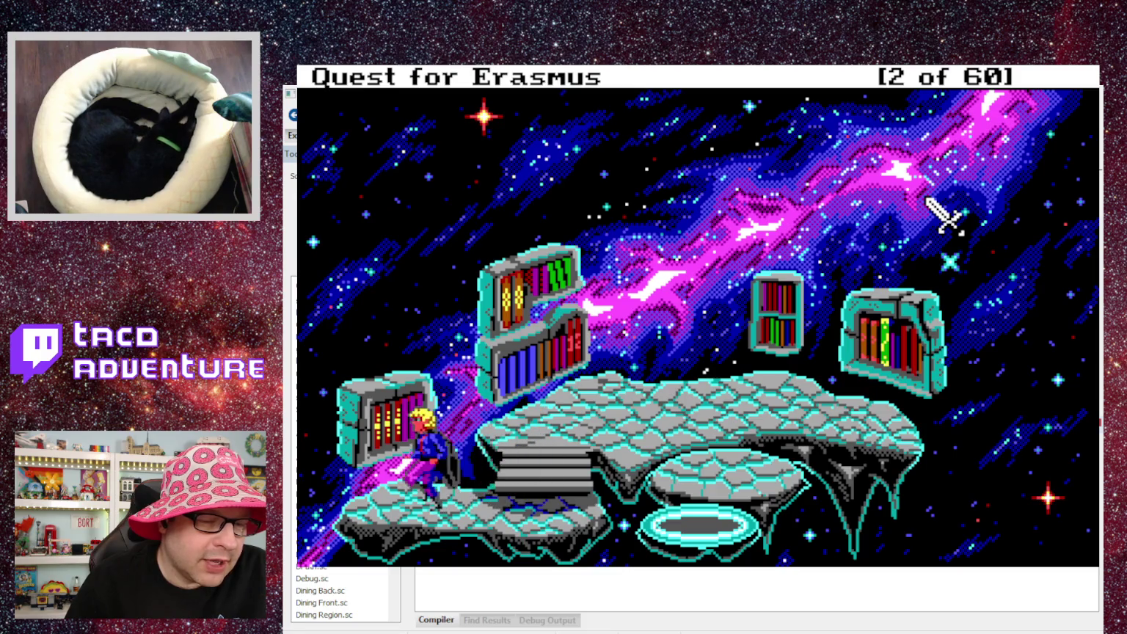
Reread 'read book on runes' twice, then clear the memory warnings to reach the script.008 error.
key("F3")
key("Return")
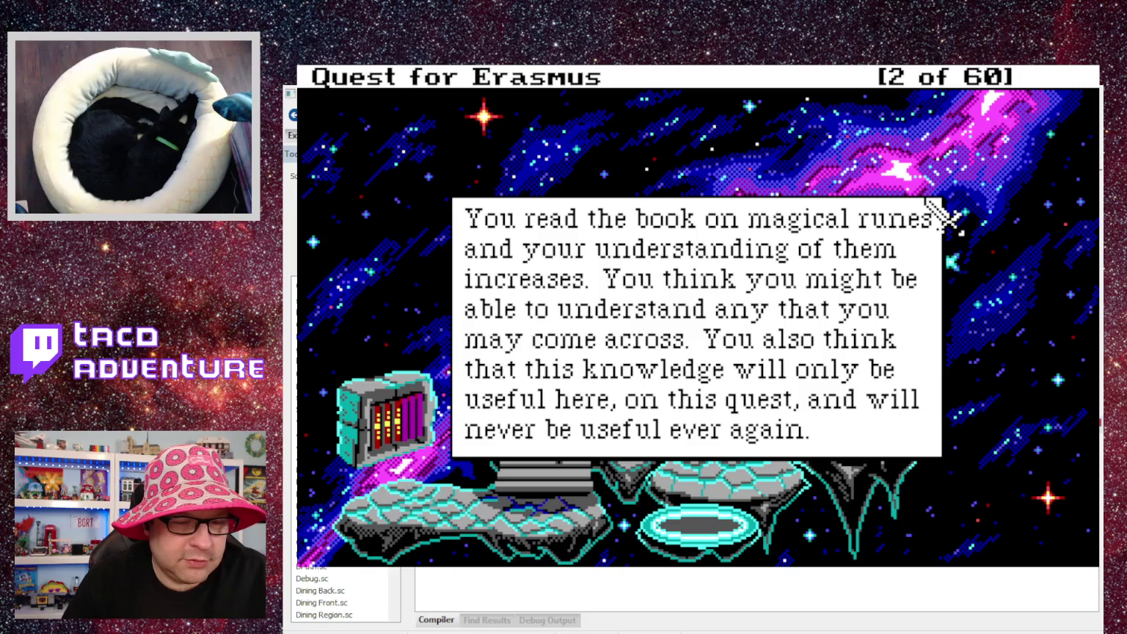
key("Return")
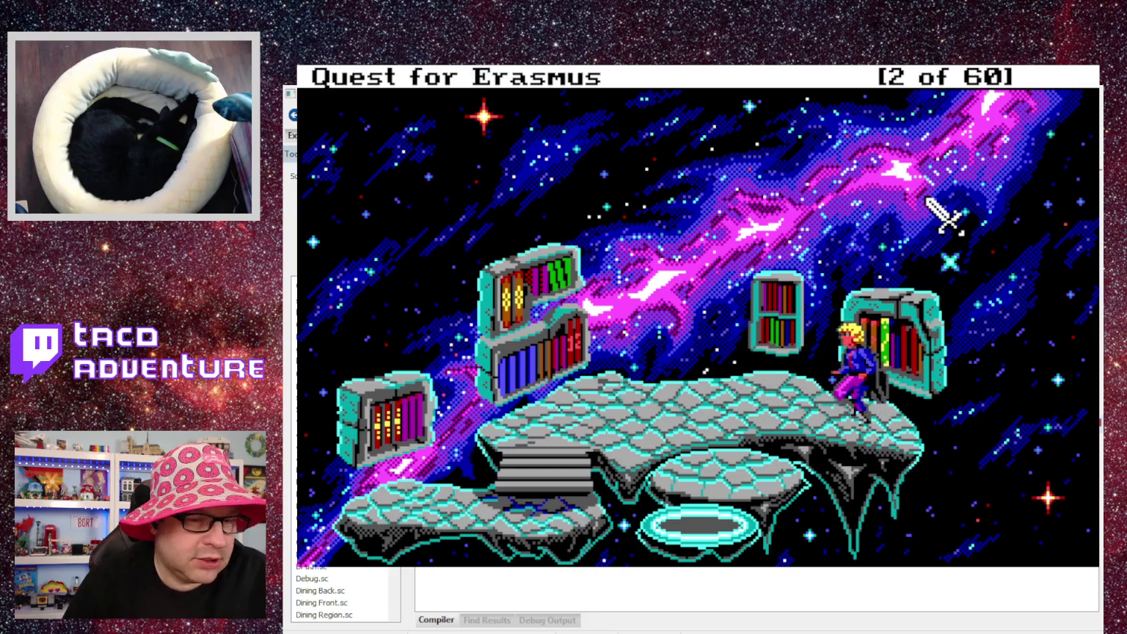
type("read book on runes")
key("Return")
key("Return")
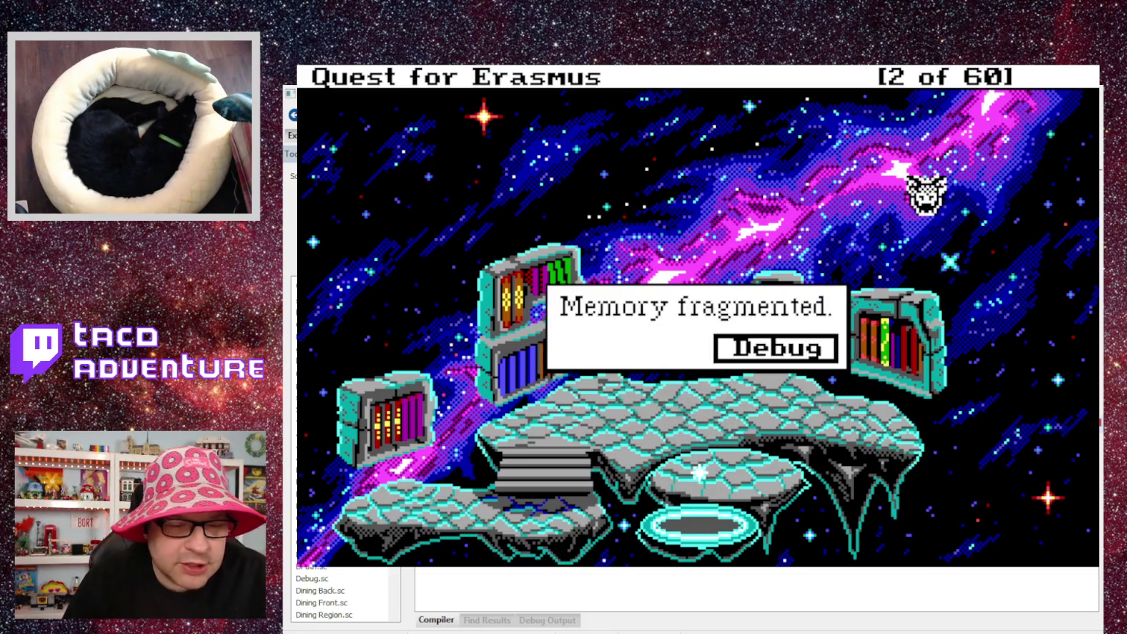
key("Escape")
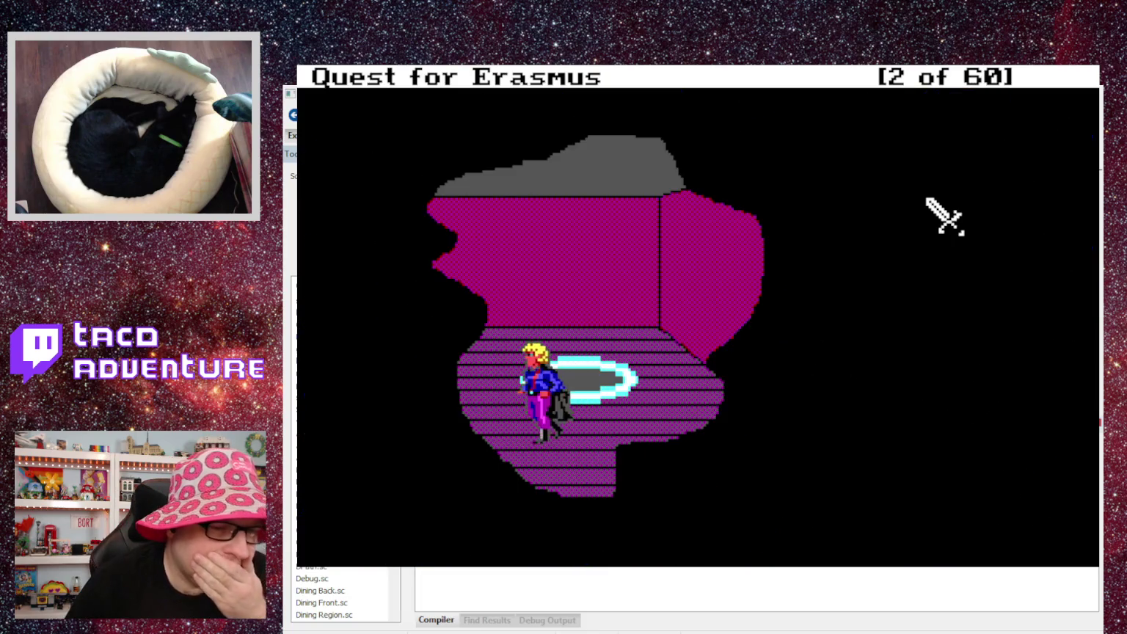
key("Escape")
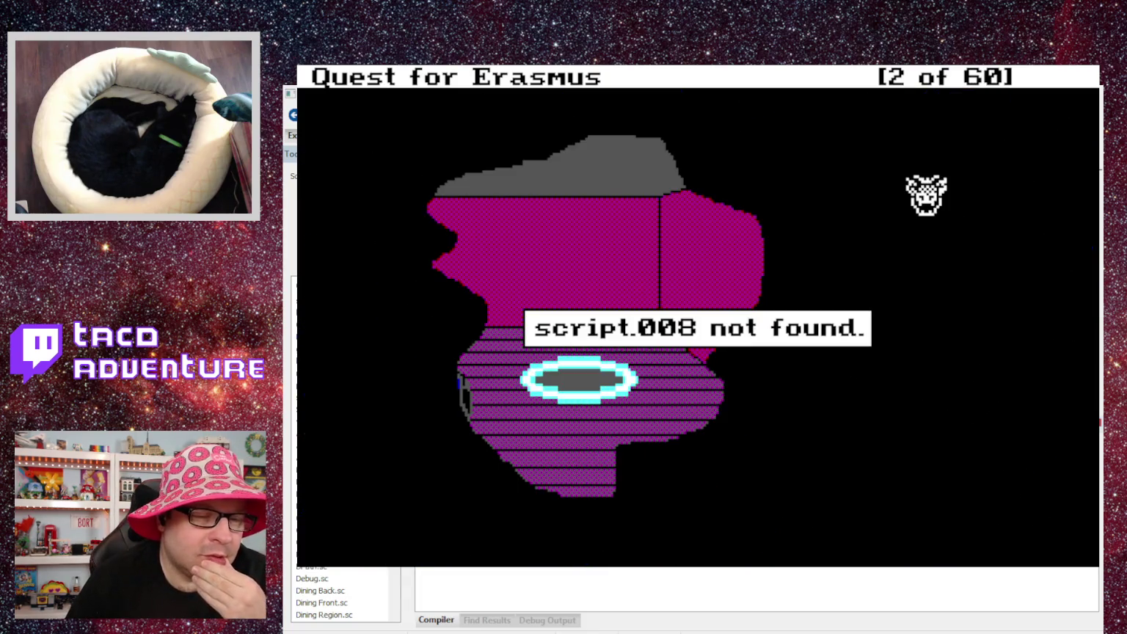
Quit the game and open Secret.sc (script 112) from the Explorer, down to RoomScript doit.
key("Escape")
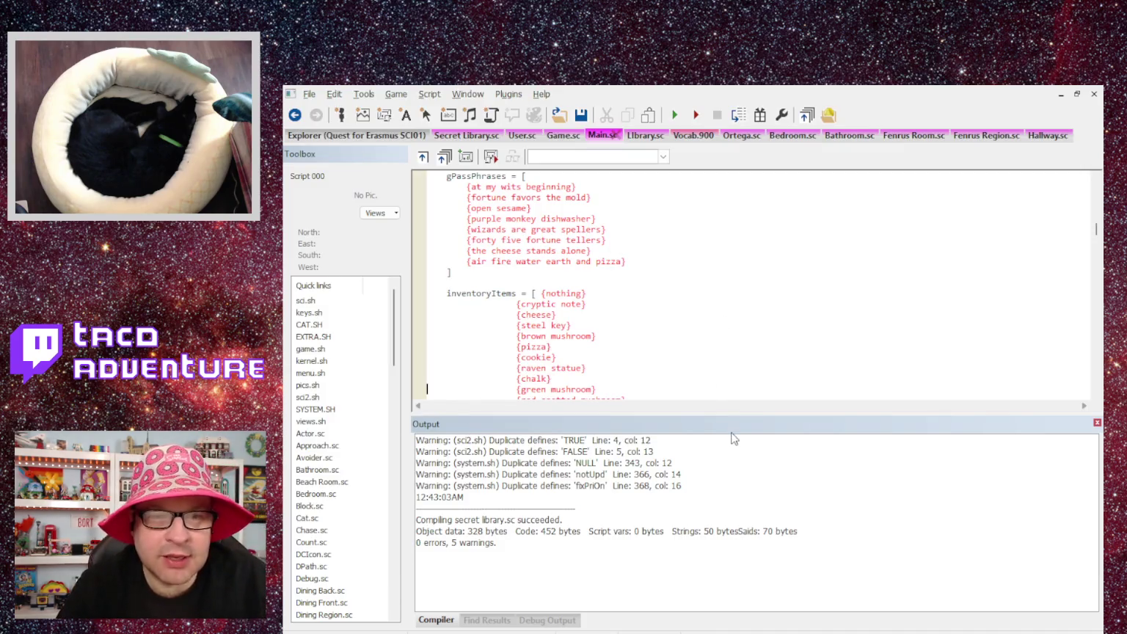
left_click(390, 140)
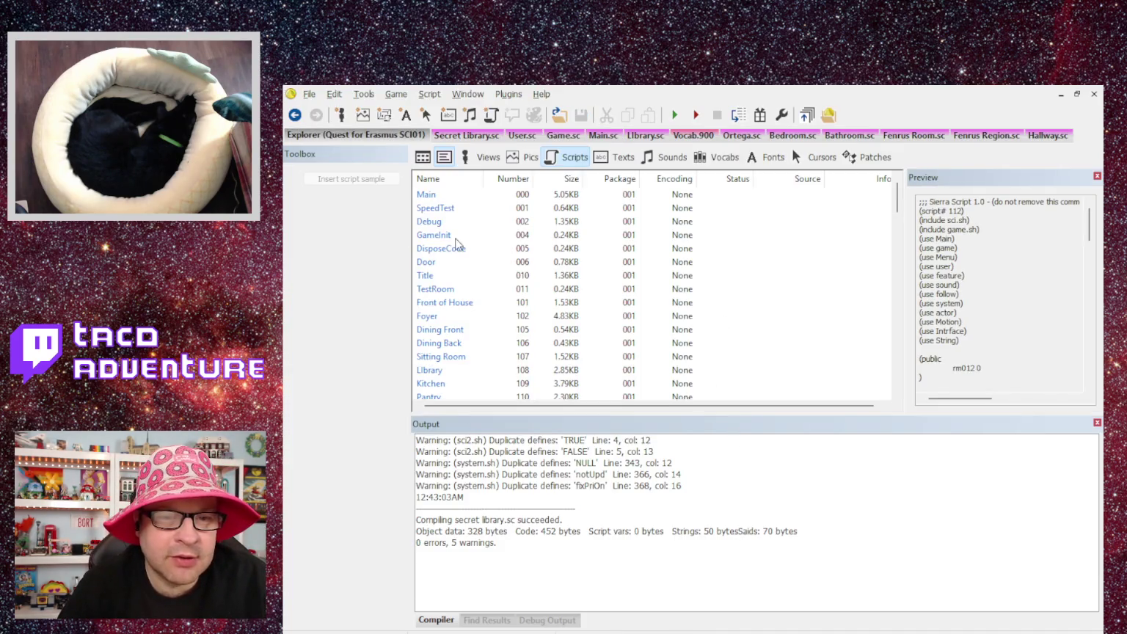
scroll(432, 376, "down", 1)
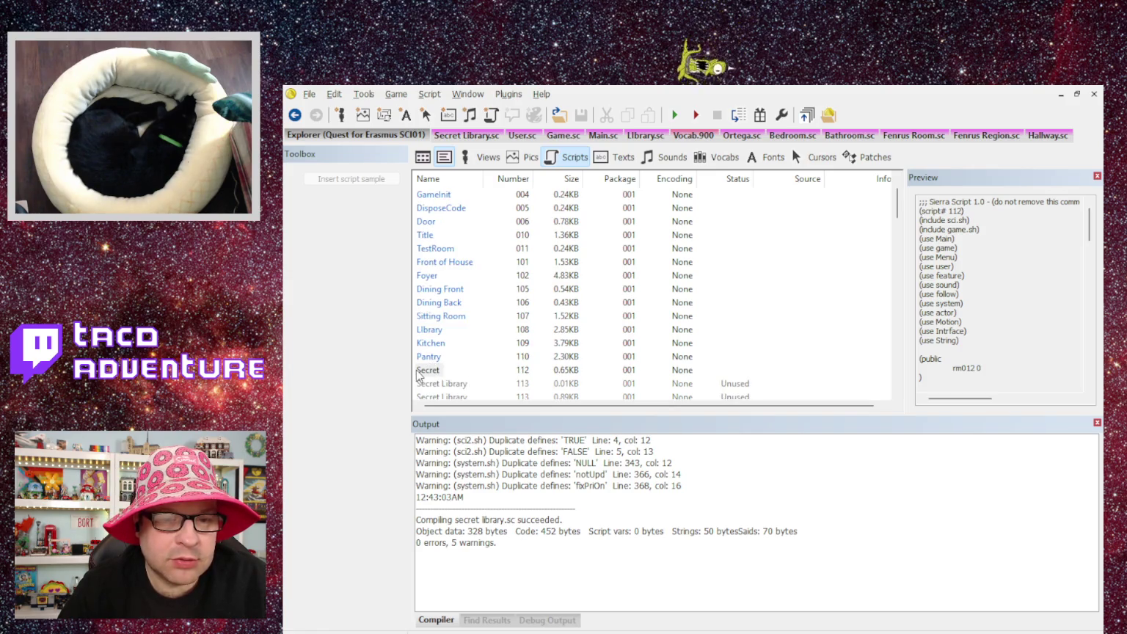
double_click(426, 371)
scroll(553, 311, "down", 8)
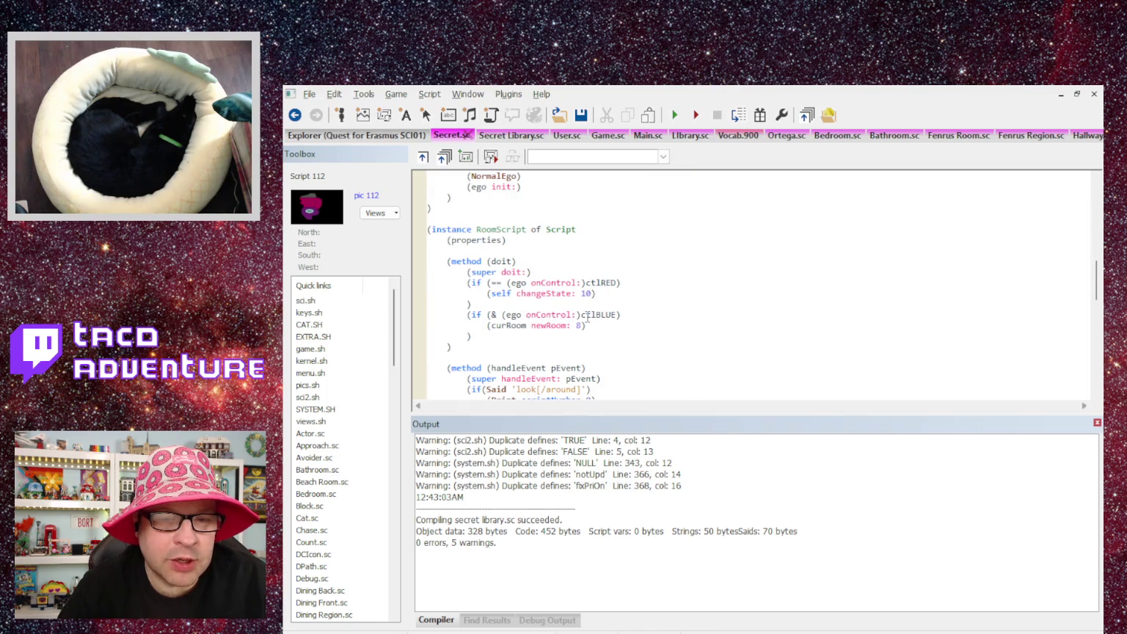
Change the blue-control exit in Secret.sc from newRoom 8 to newRoom 108.
type("10")
key("Up")
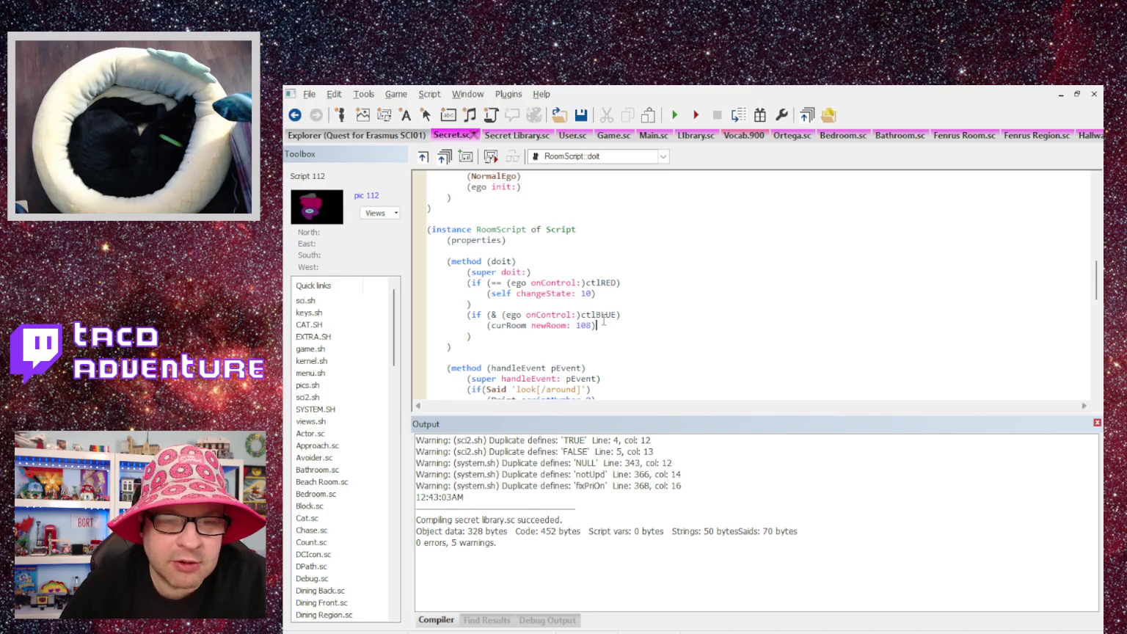
left_click_drag(605, 321, 487, 317)
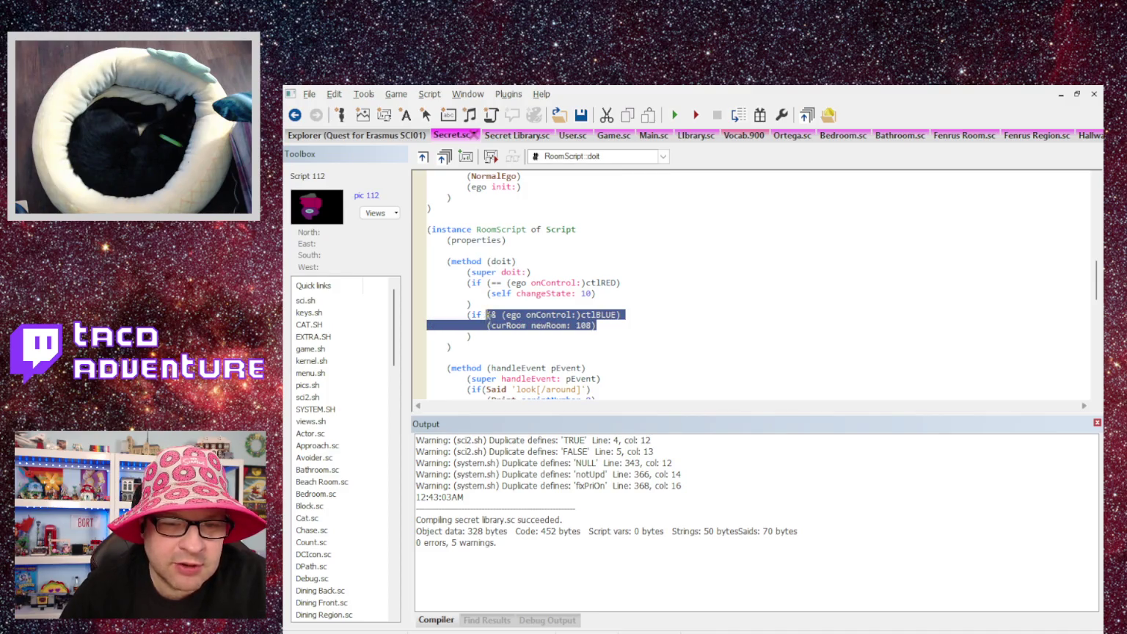
key("shift+Down")
left_click(621, 315)
left_click_drag(607, 324, 495, 325)
left_click(496, 326)
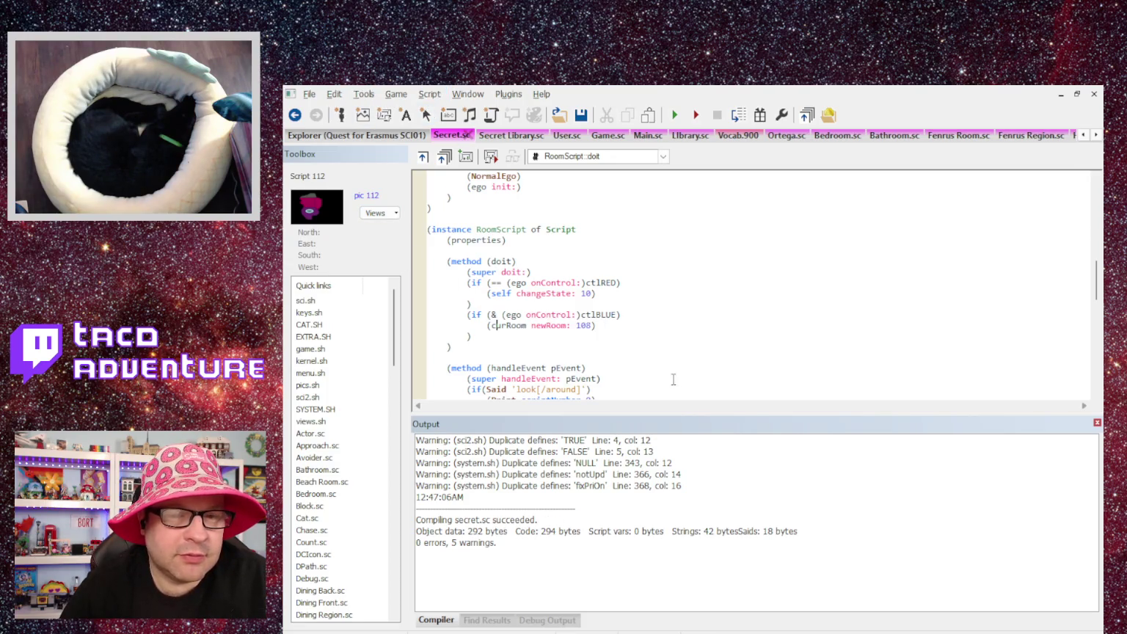
Review Secret.sc back to the top, then switch to Fenrus Room.sc.
scroll(666, 325, "down", 10)
scroll(666, 325, "down", 3)
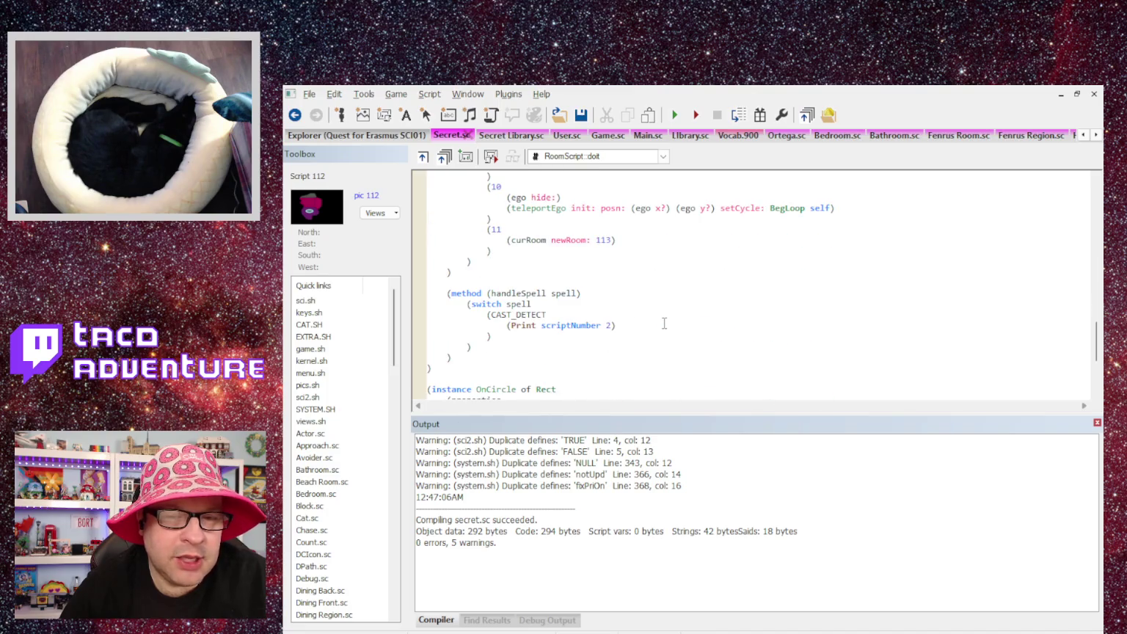
scroll(653, 320, "up", 9)
scroll(650, 317, "up", 15)
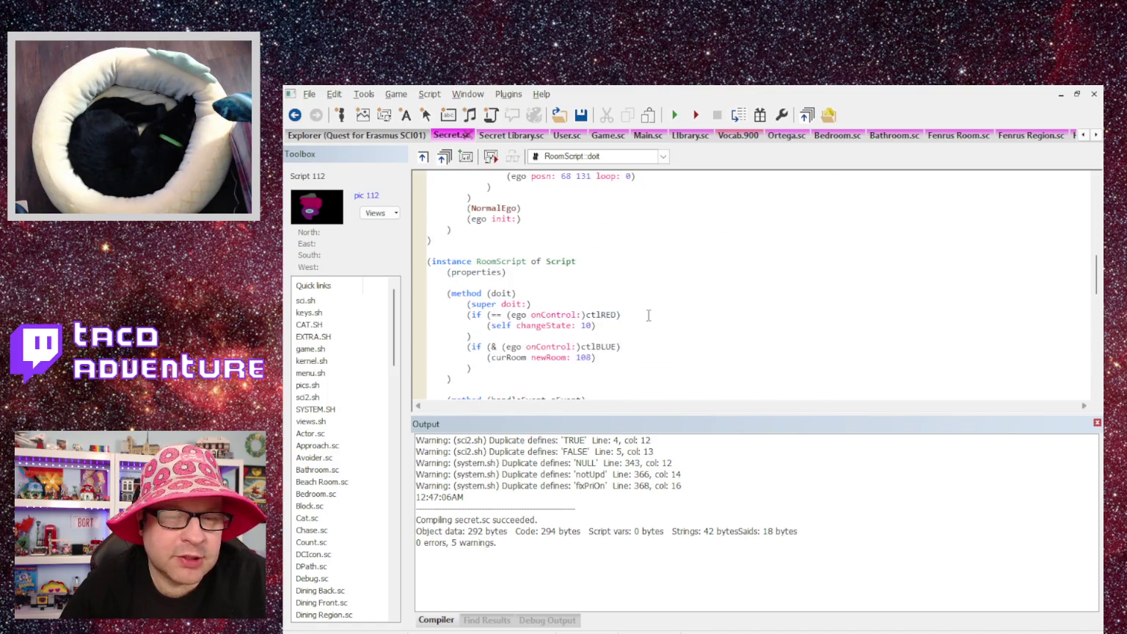
scroll(1063, 282, "up", 2)
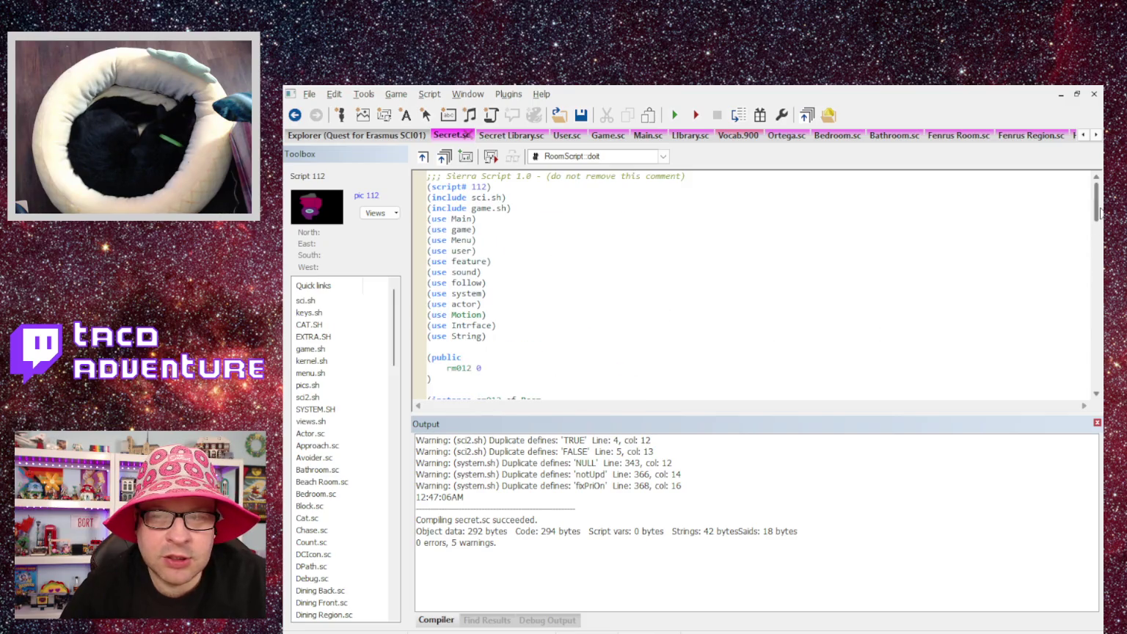
mouse_move(1100, 213)
left_mouse_down()
mouse_move(1094, 279)
mouse_move(1063, 203)
mouse_move(1067, 367)
mouse_move(1067, 191)
left_mouse_up()
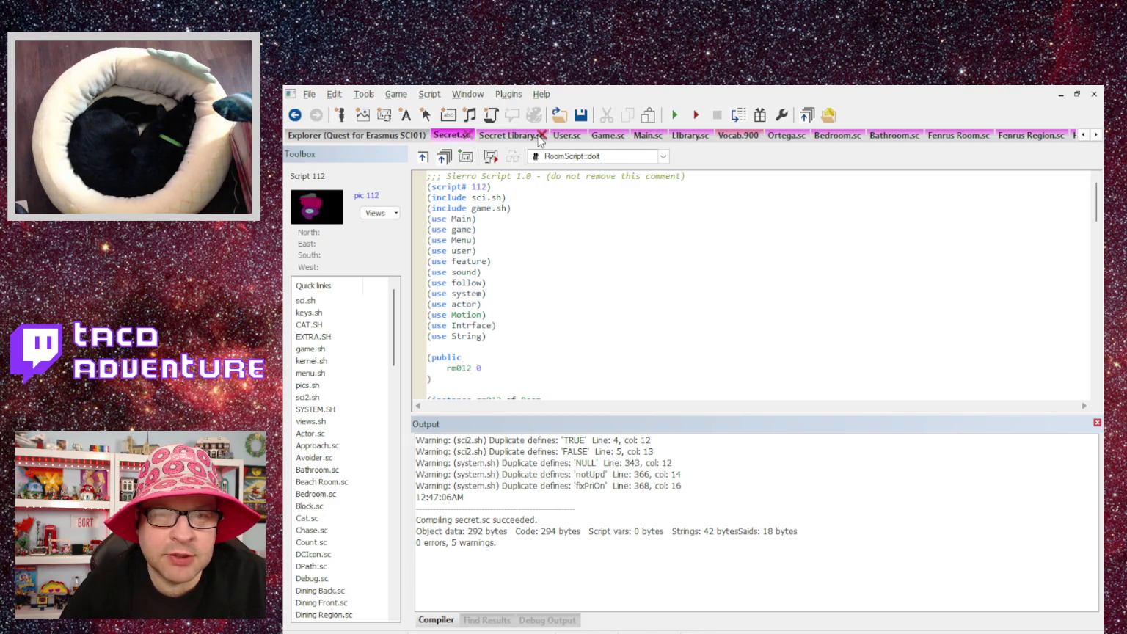
left_click(937, 138)
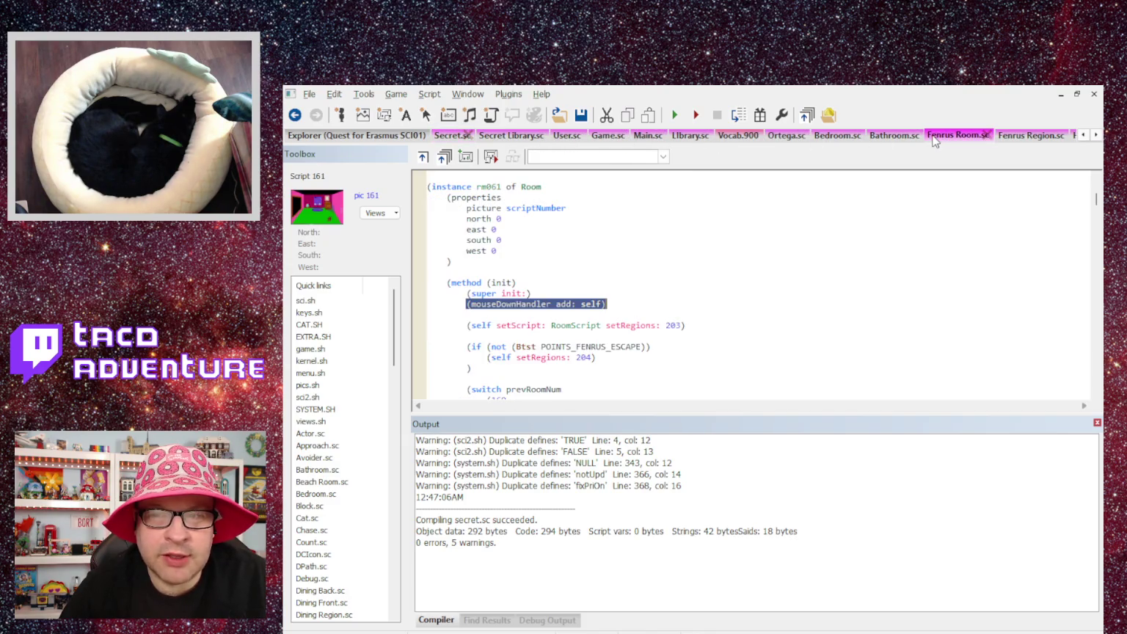
Wrap the Fenrus Region ask<about> test in (or (Said 'ask/fenrus>') …) and compile script 204.
left_click(1029, 135)
scroll(786, 283, "down", 10)
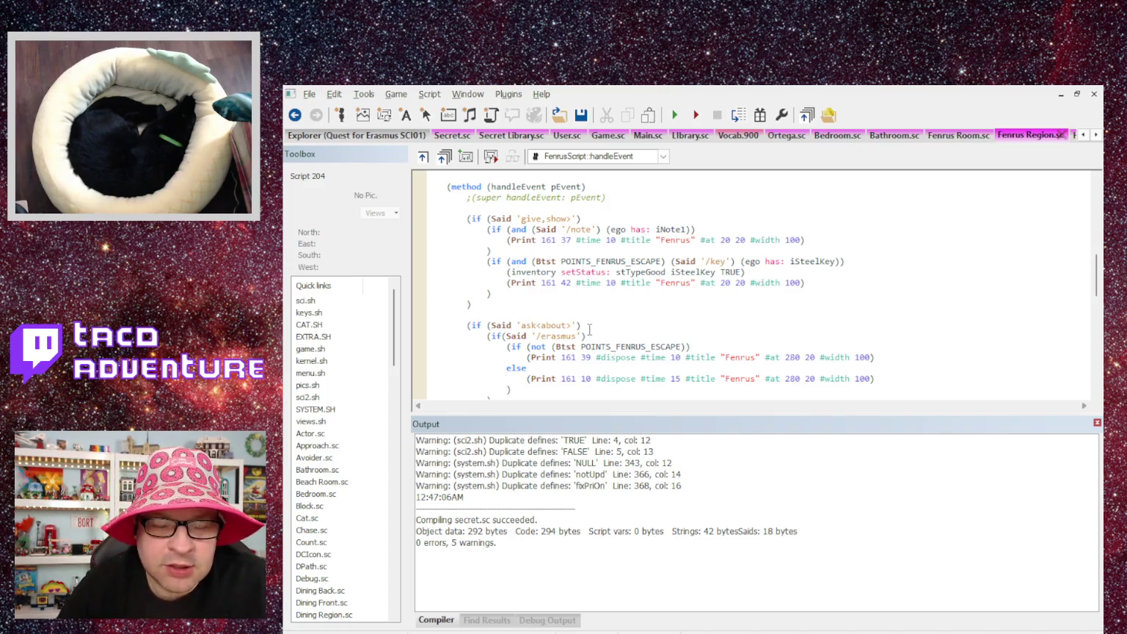
left_click(488, 326)
type("(")
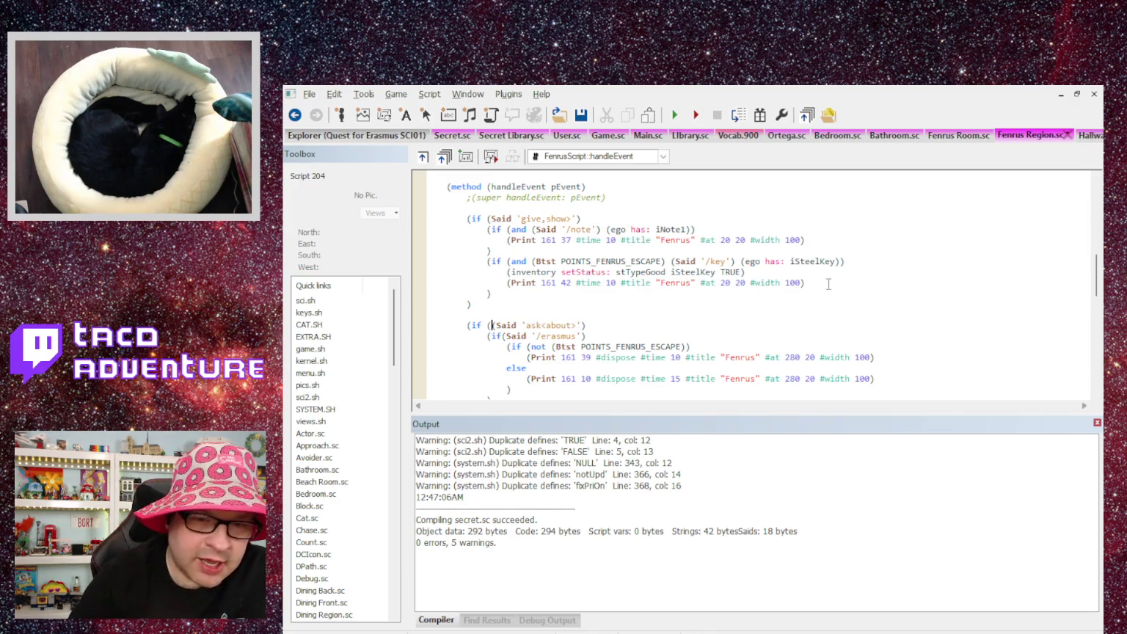
type("or (Said 'ask")
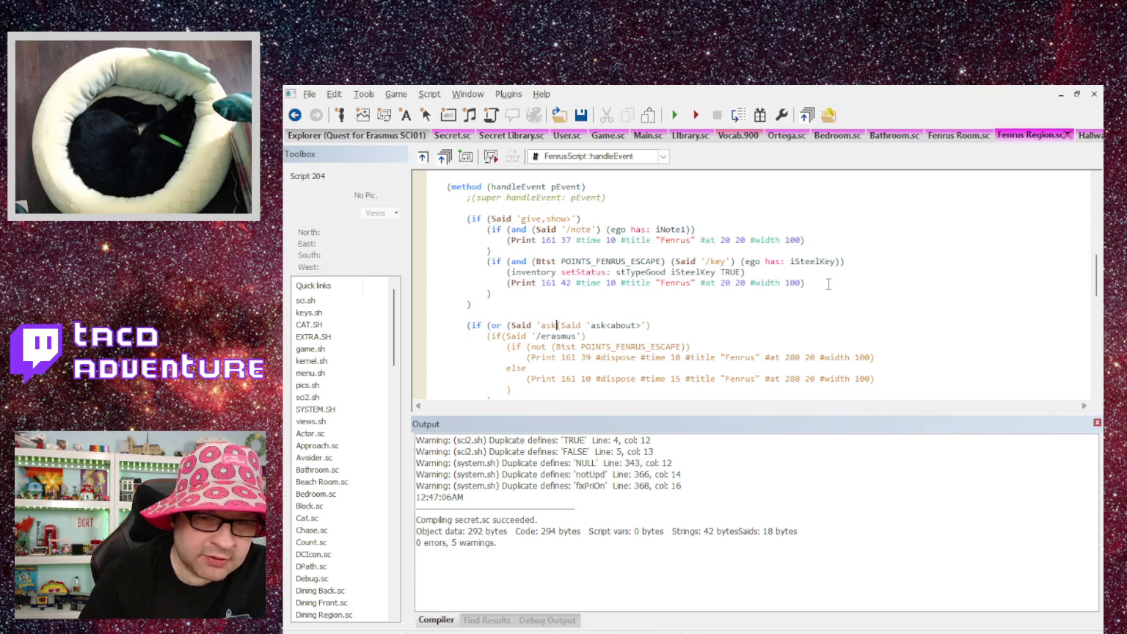
type("/fenrus') (")
left_click(740, 337)
left_click(731, 325)
type(")")
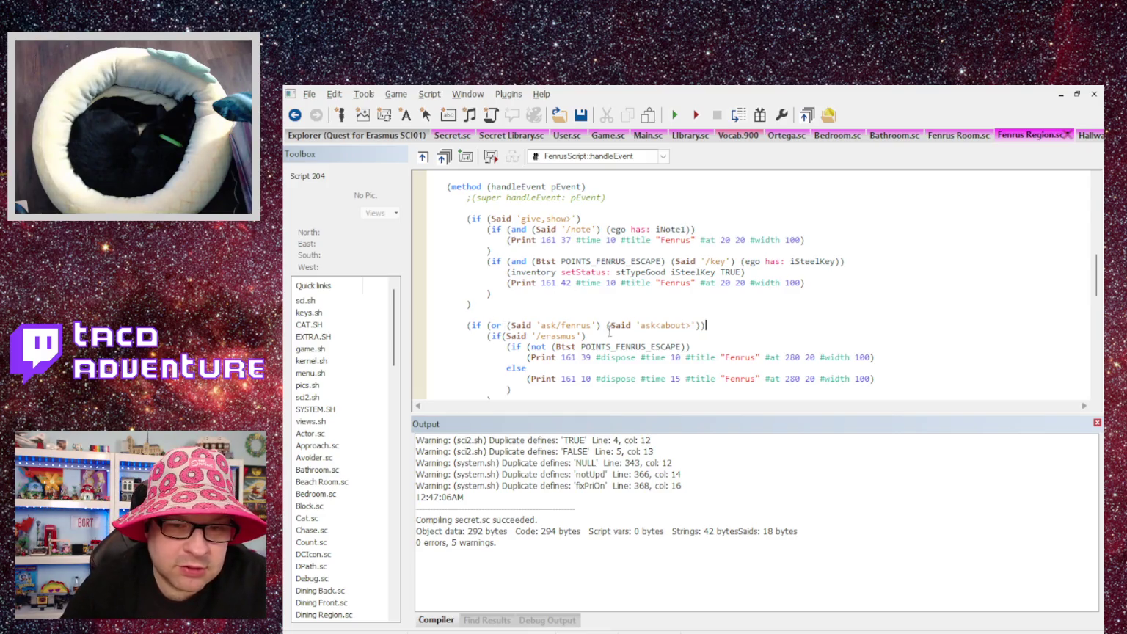
type(">")
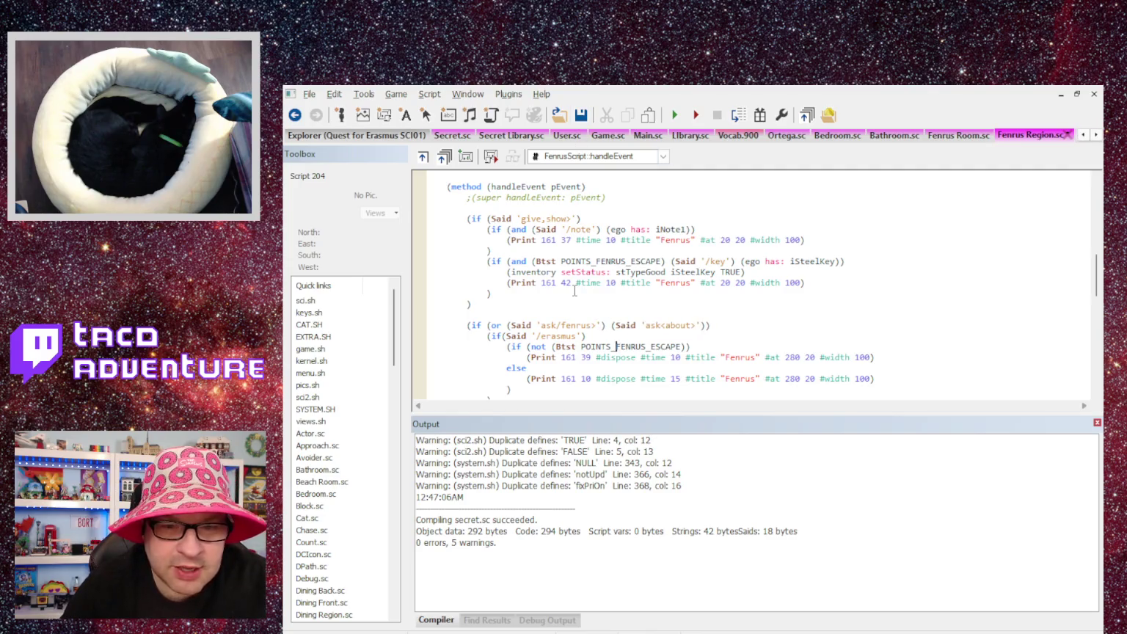
key("ctrl+F7")
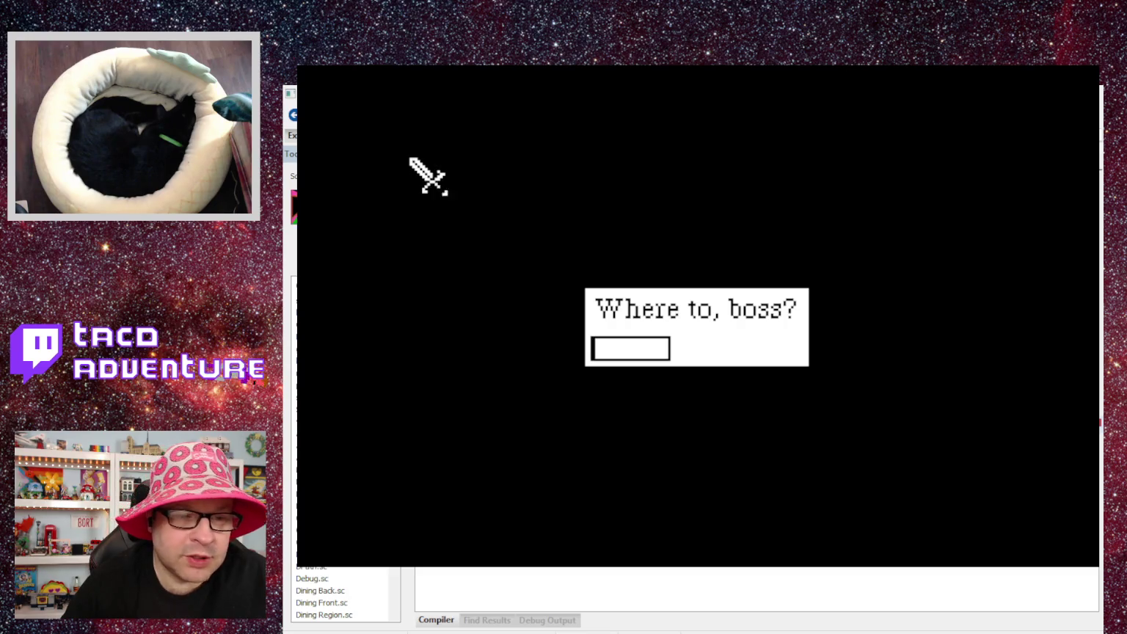
type("1")
Teleport to Fenrus's room and try 'ask about erasmus'.
key("Return")
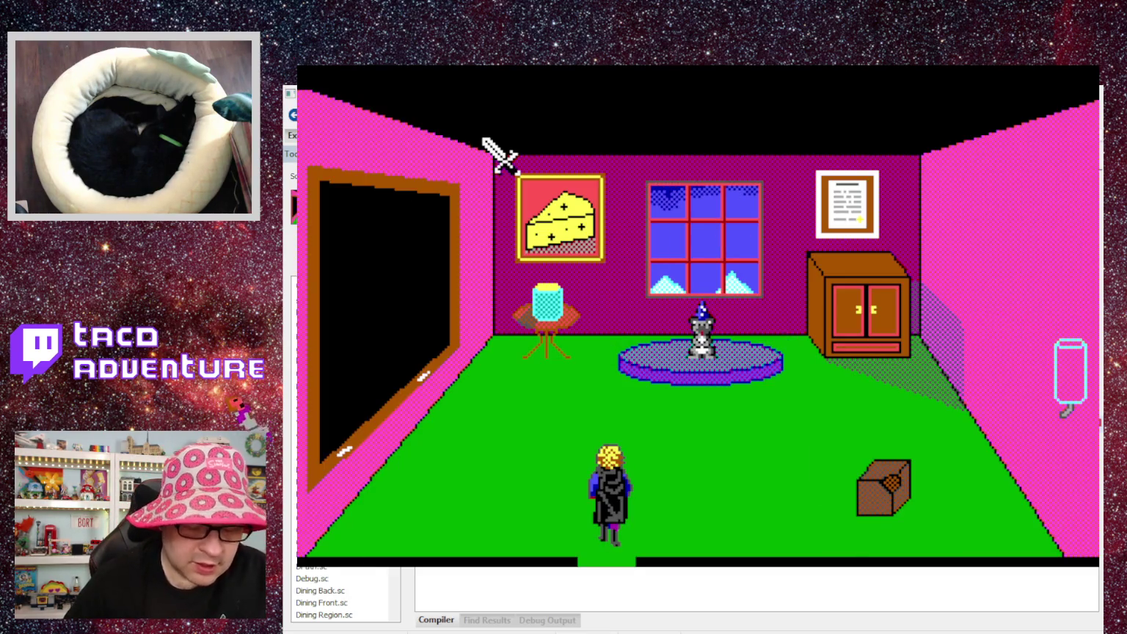
type("ask about erasm")
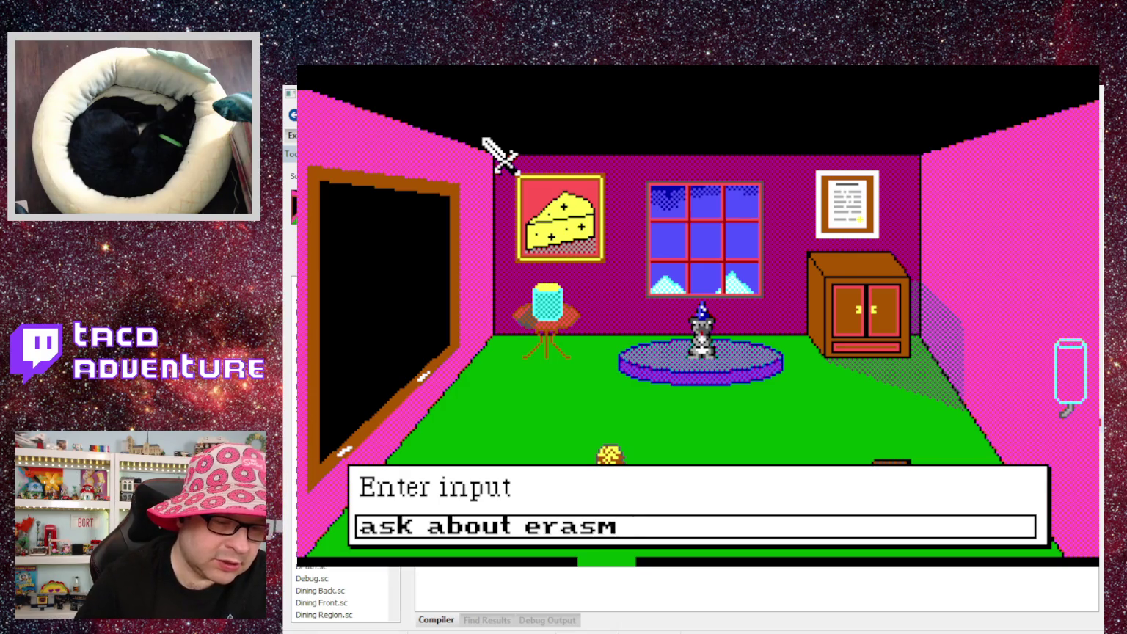
key("Return")
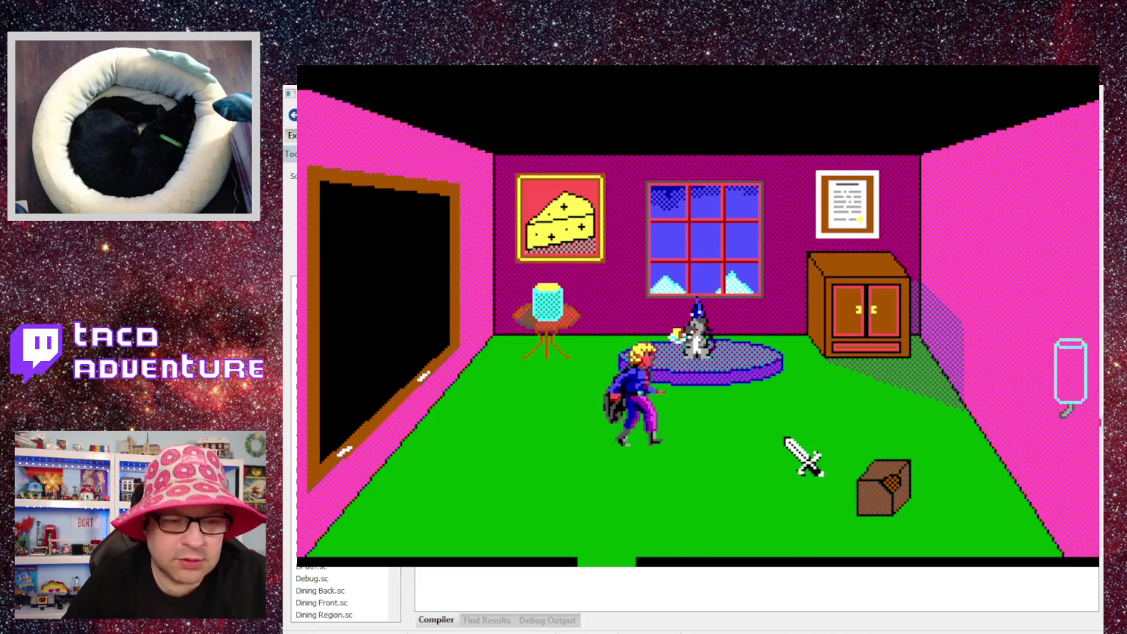
Try the phrasings 'ask fenrus erasmus' and 'ask erasmus fenrus'.
type("ask fenr")
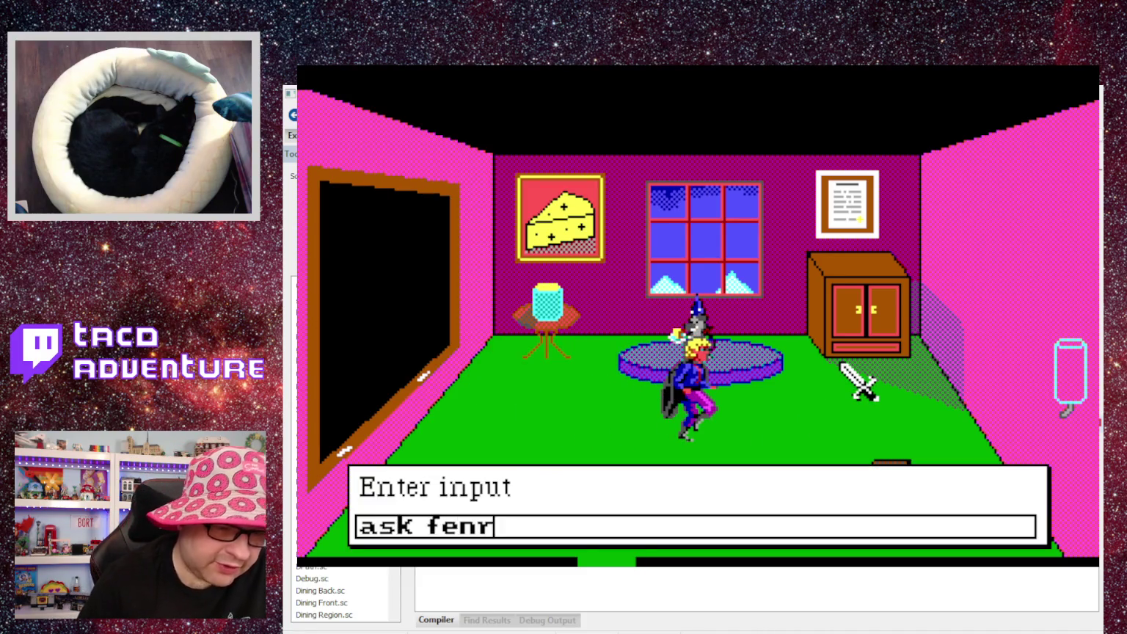
type("us ar")
key("BackSpace")
key("BackSpace")
type("erasmus")
key("Return")
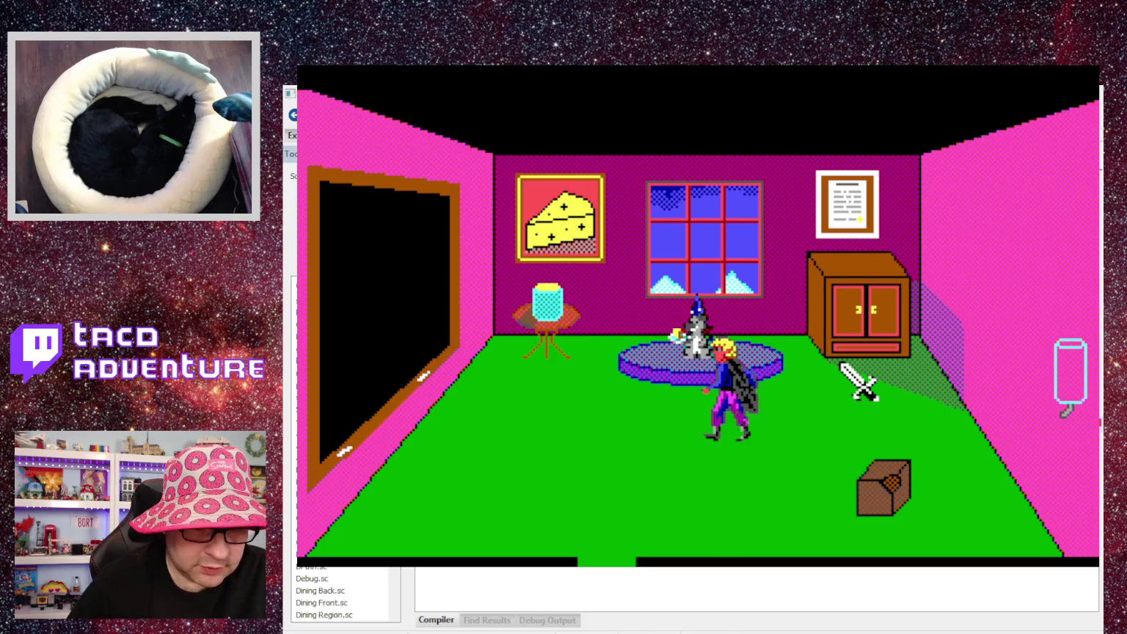
type("ask ar")
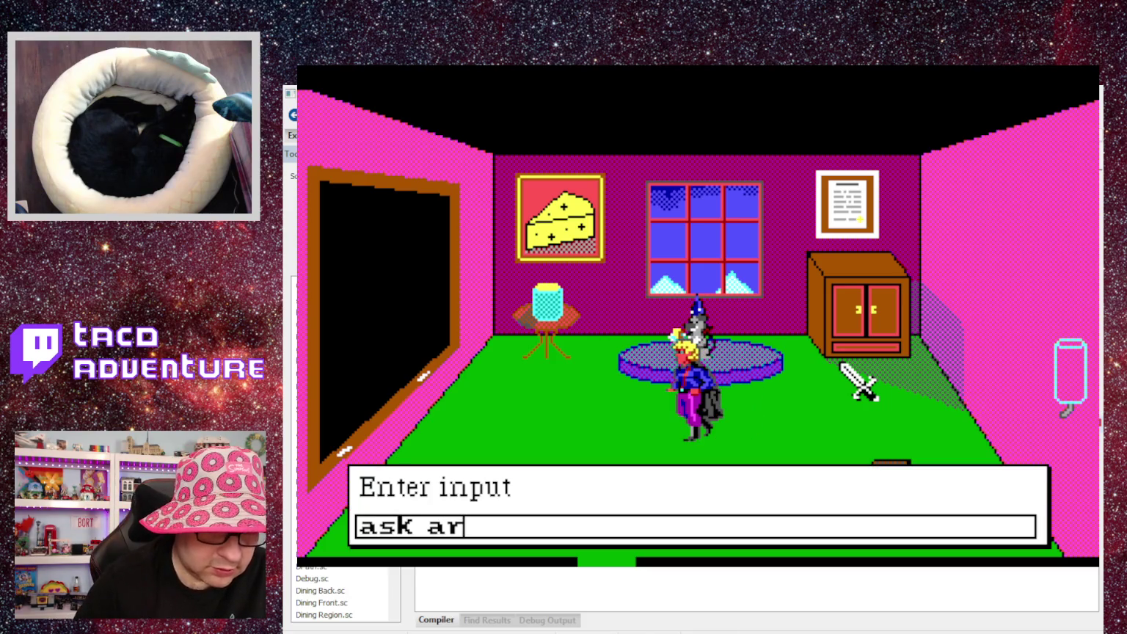
key("BackSpace")
key("BackSpace")
type("era")
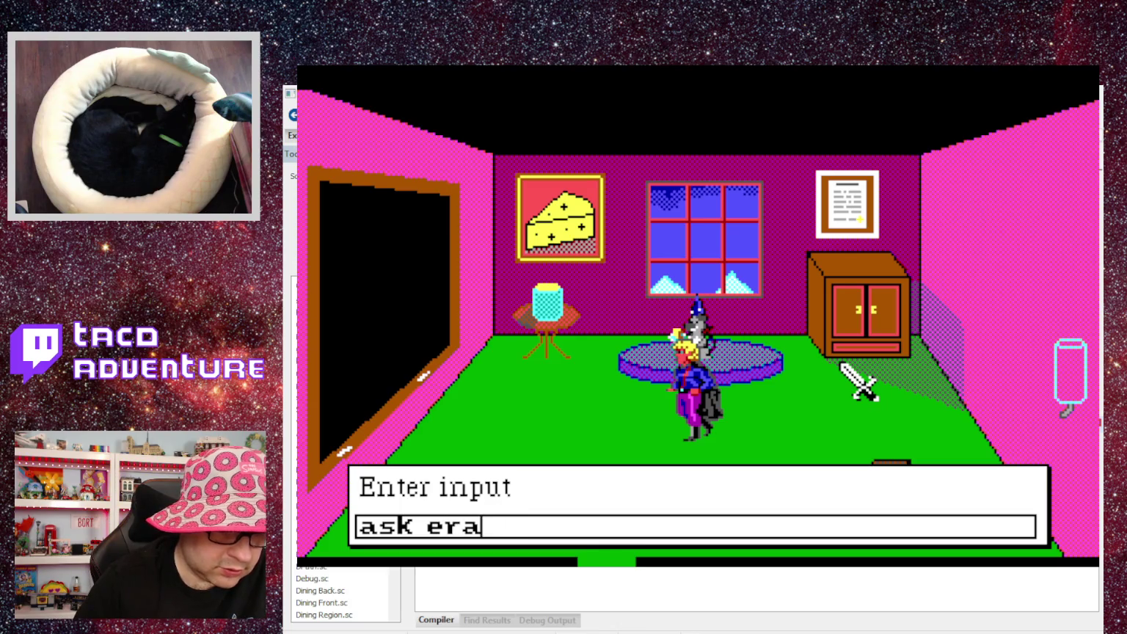
type("smus fen")
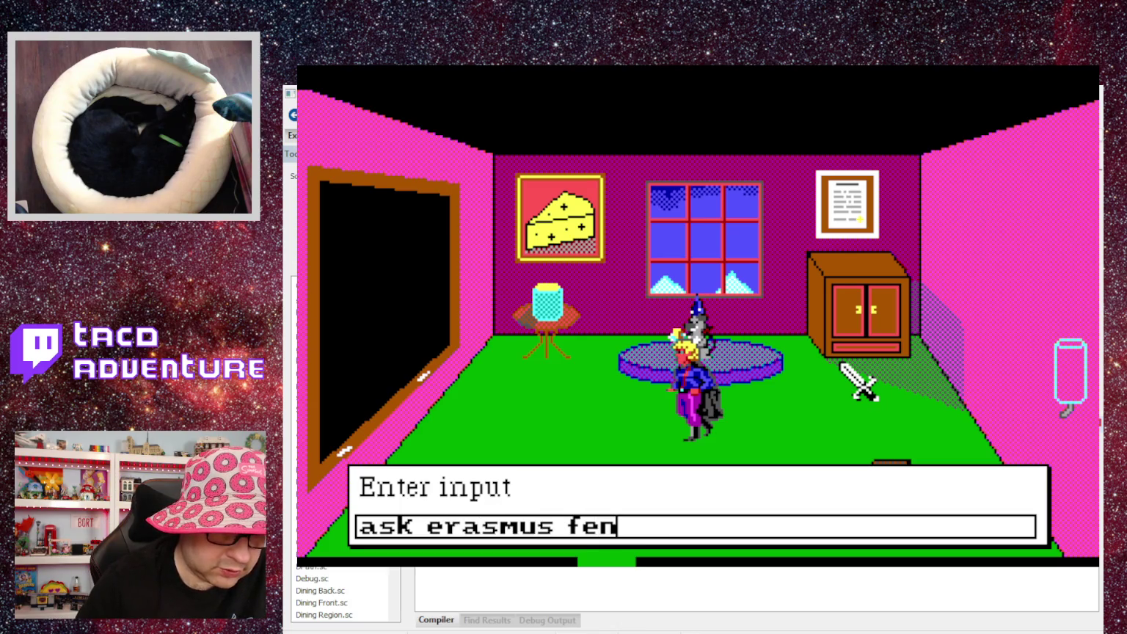
type("rus")
key("Return")
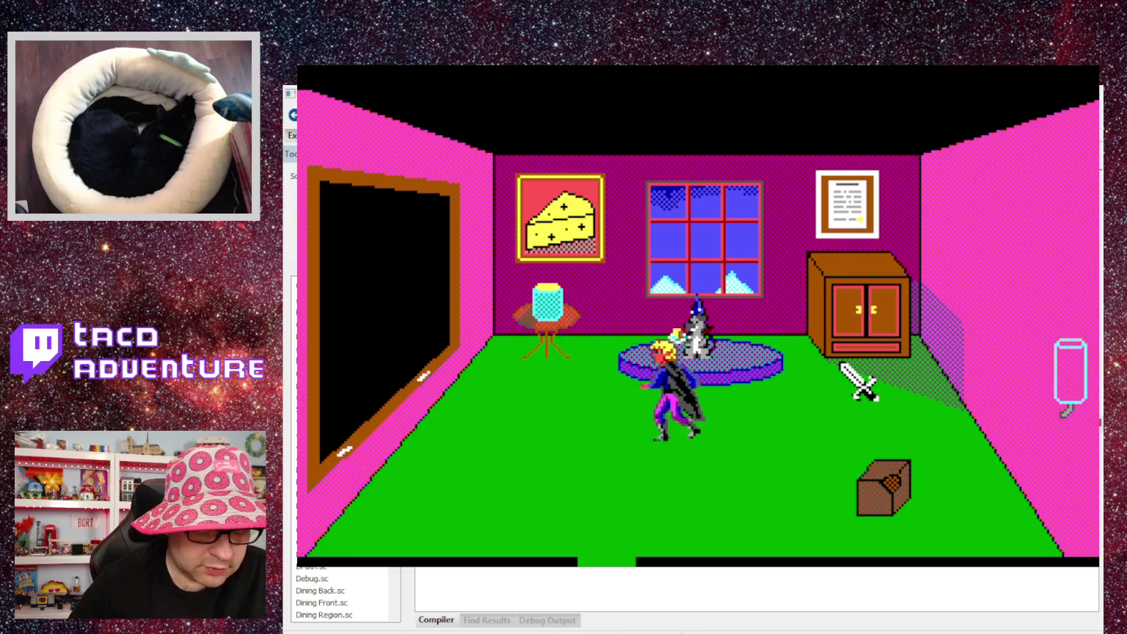
Try 'ask fenrus about erasmus' and 'ask erasmus about fenrus', dismiss Fenrus's reply, and recall the last command.
type("ask fe")
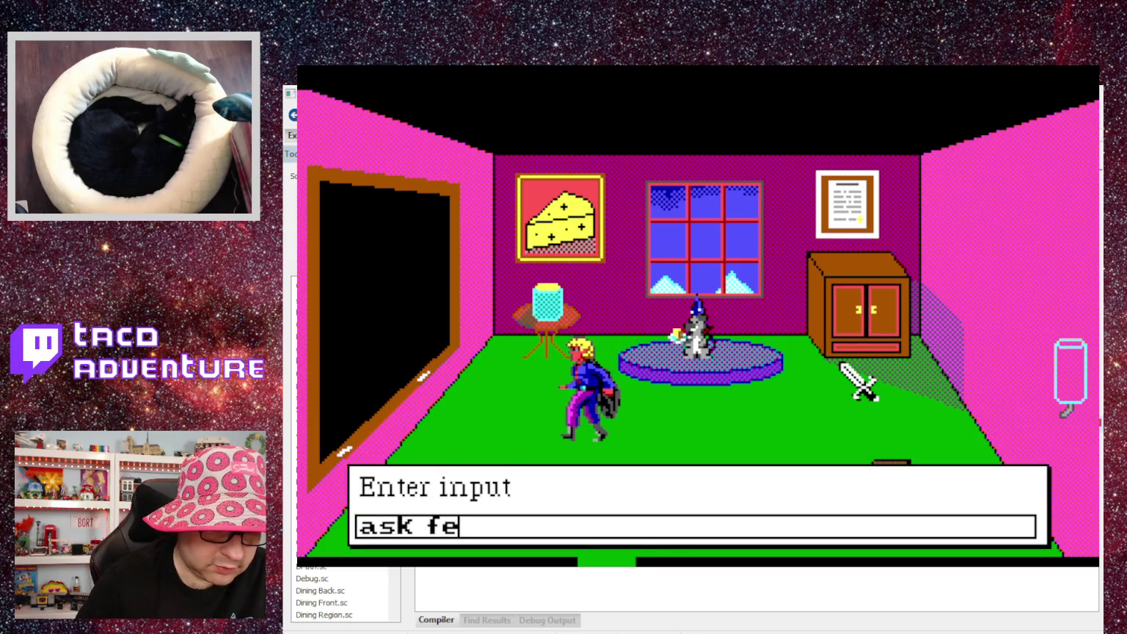
type("nrus about erasm")
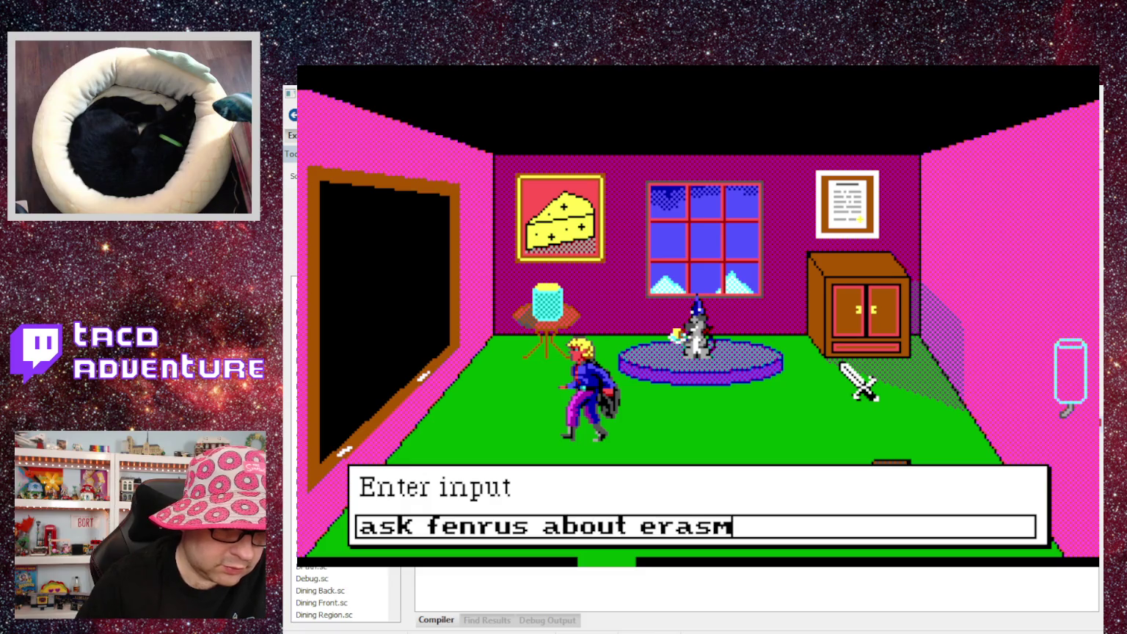
key("Return")
type("ask")
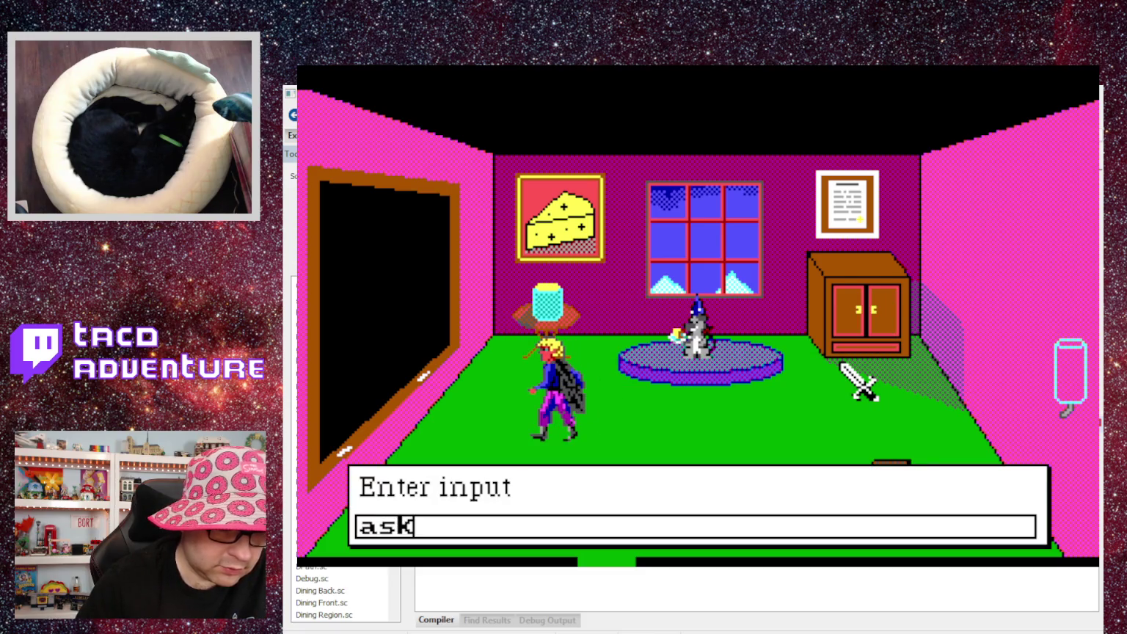
type(" erasmus a")
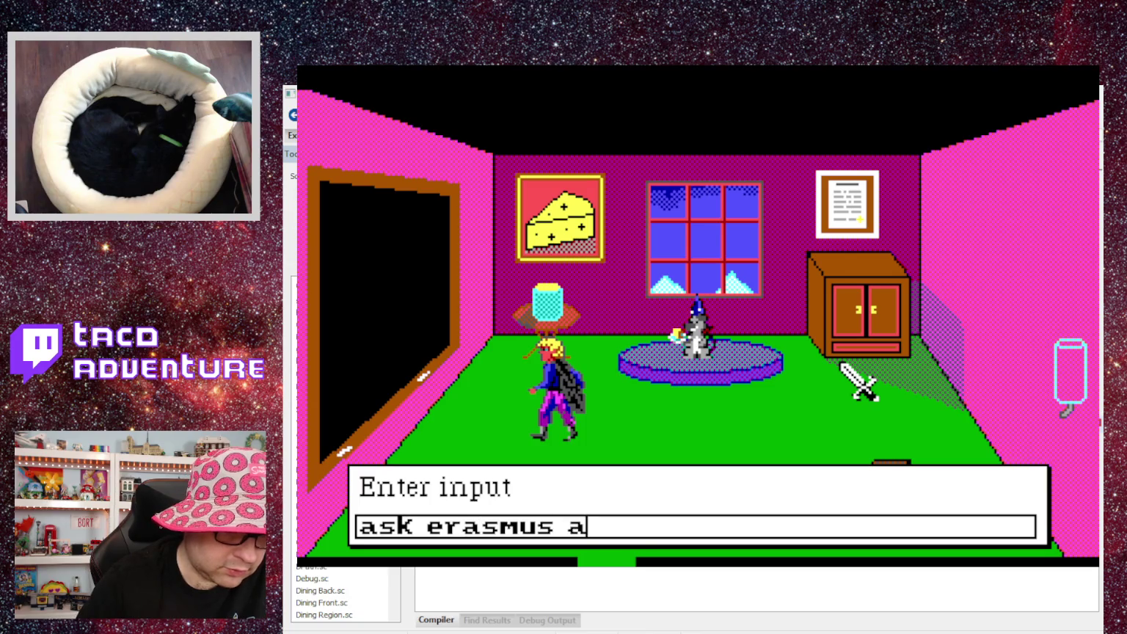
type("bout fenrus")
key("Return")
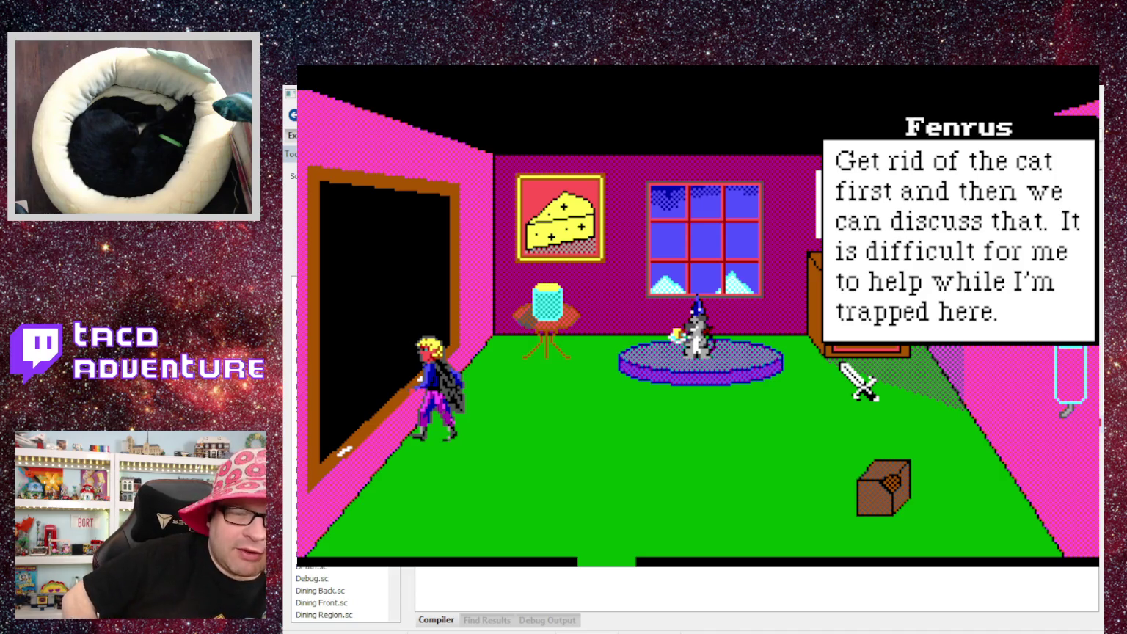
left_click(841, 364)
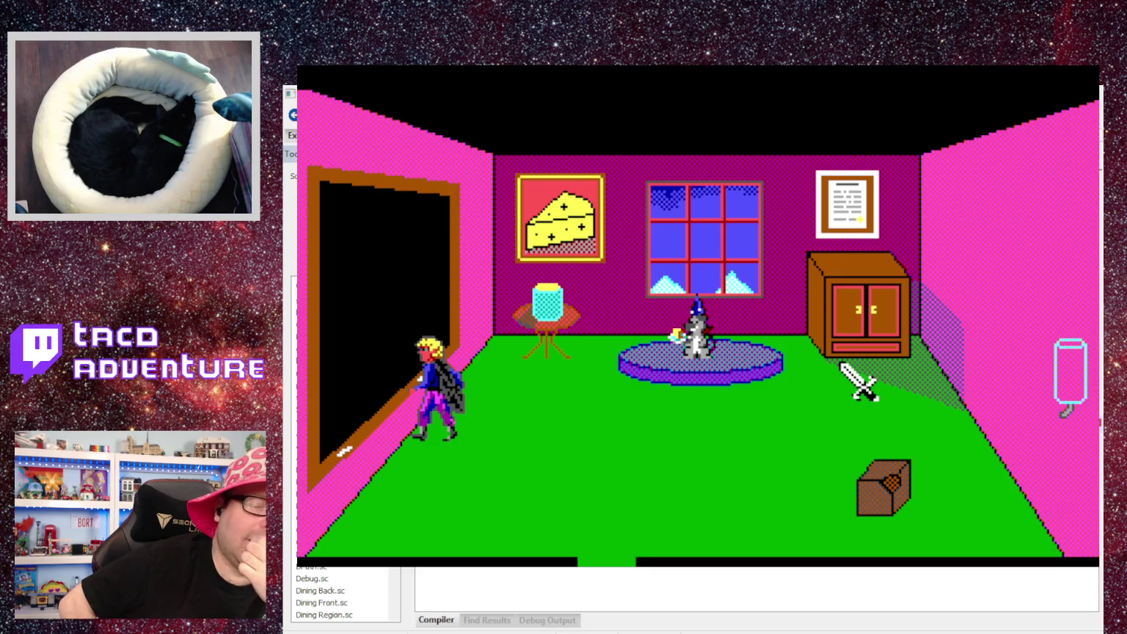
key("F3")
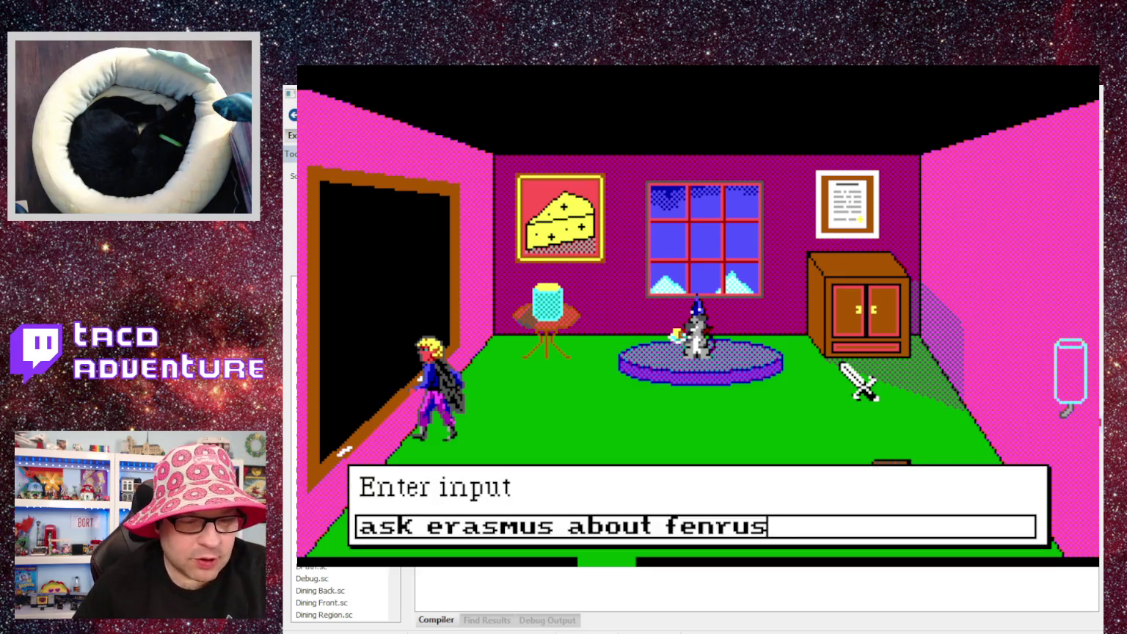
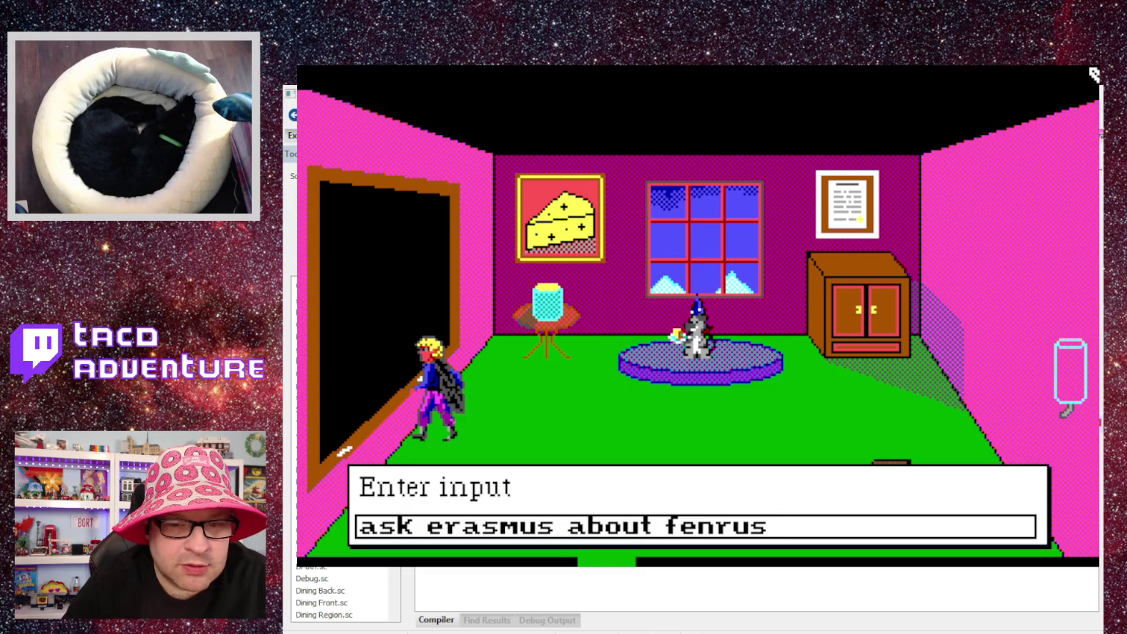
Exit the running Quest for Erasmus test session with Ctrl+F9.
key("ctrl+F9")
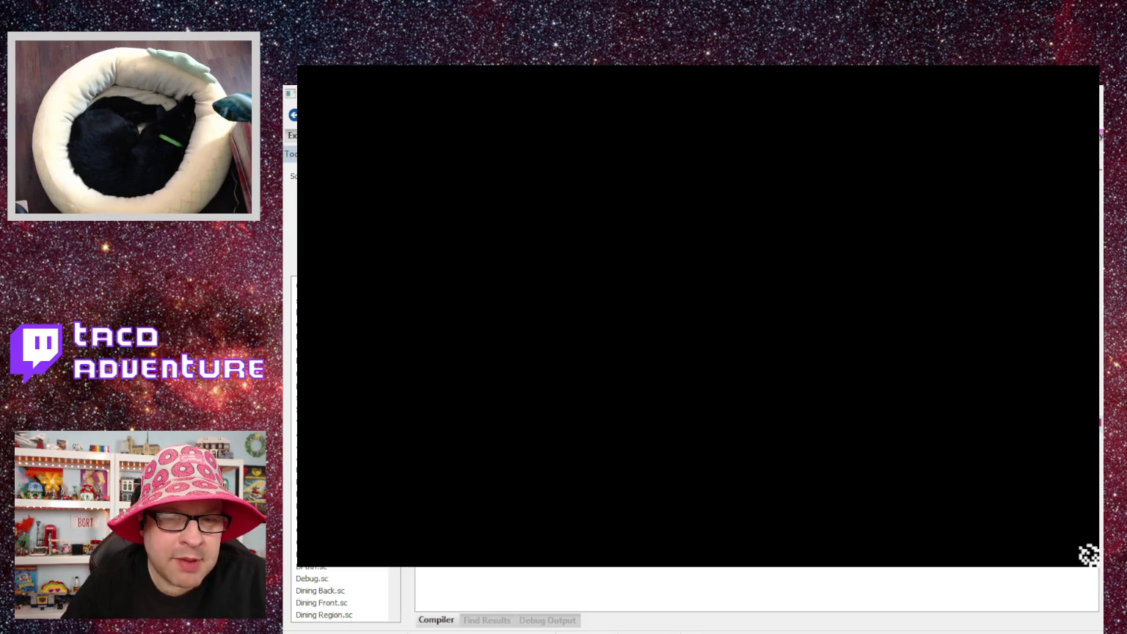
Teleport to room 16 at the 'Where to, boss?' prompt and type 'ask about erasmus'.
type("10")
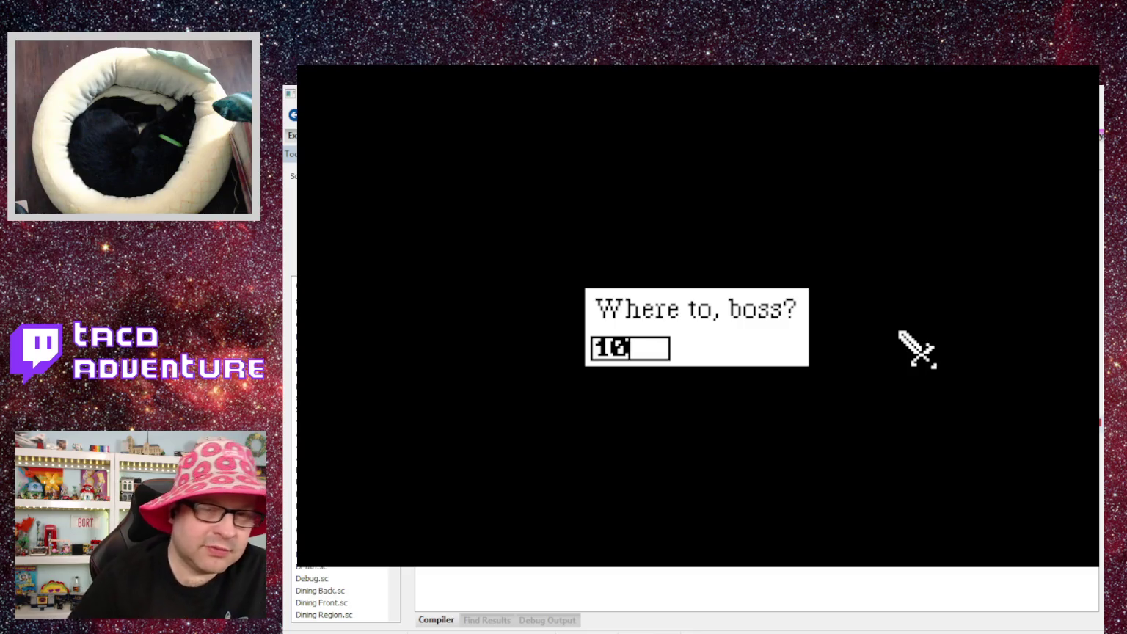
type("8")
key("BackSpace")
key("BackSpace")
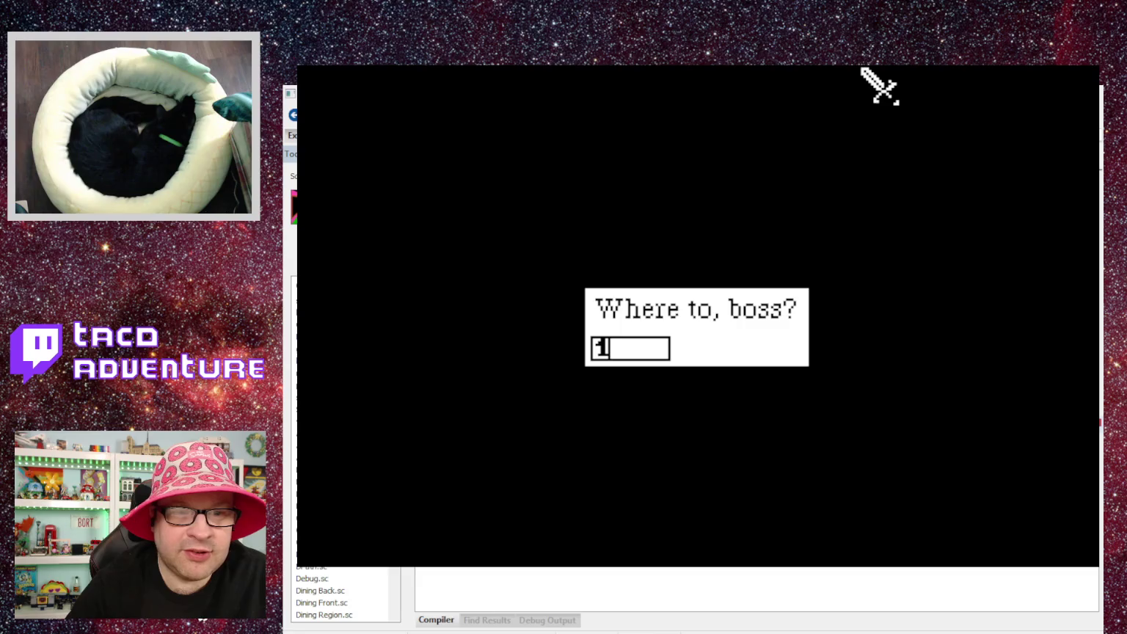
type("6")
key("Return")
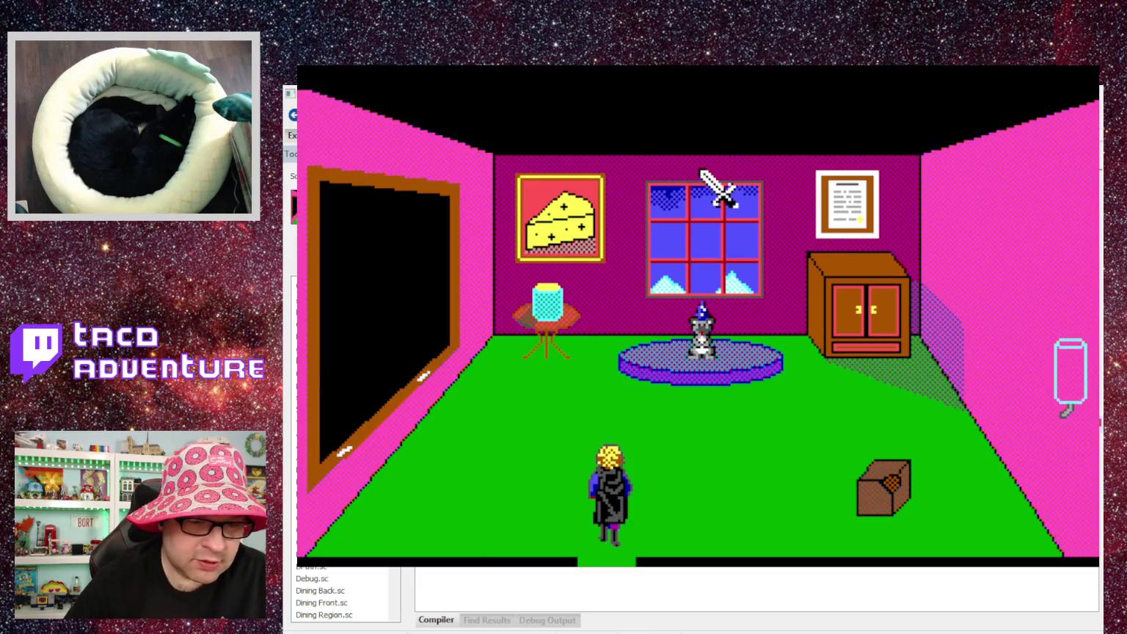
type("ask about ")
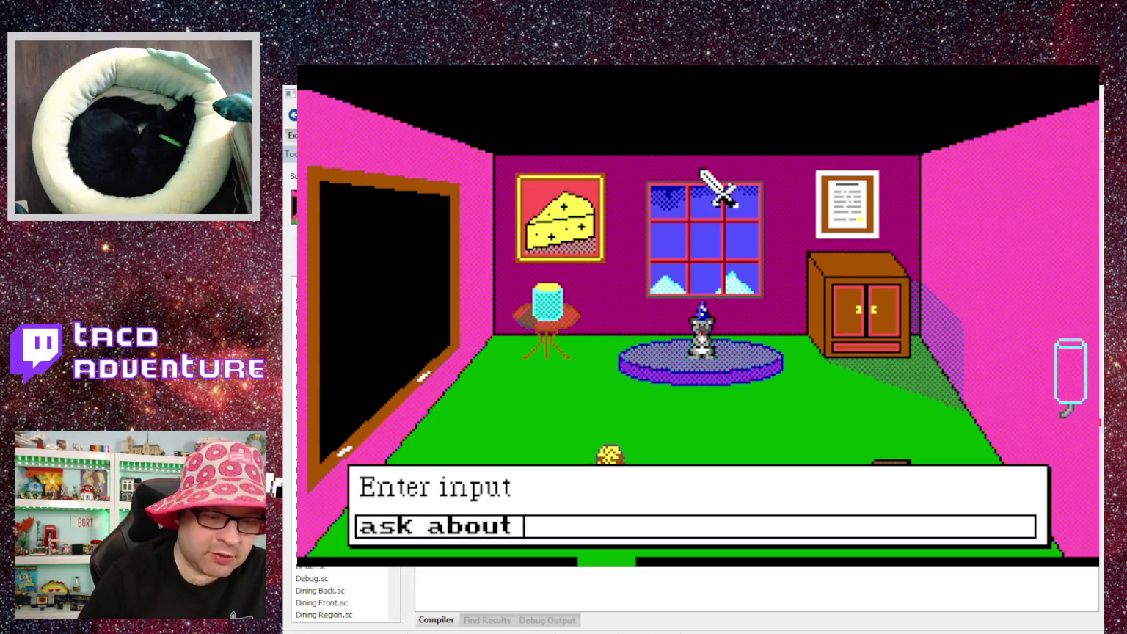
type("erasmus")
Submit 'ask about erasmus', dismiss Fenrus's reply, then try 'ask fenrus about erasmus'.
key("Return")
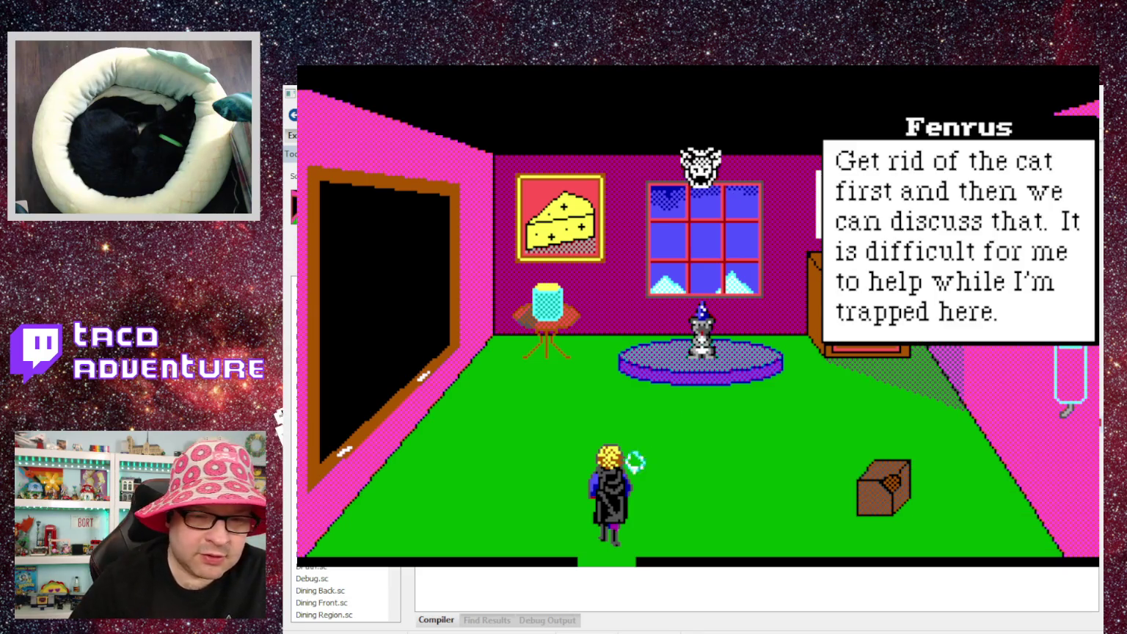
left_click(702, 338)
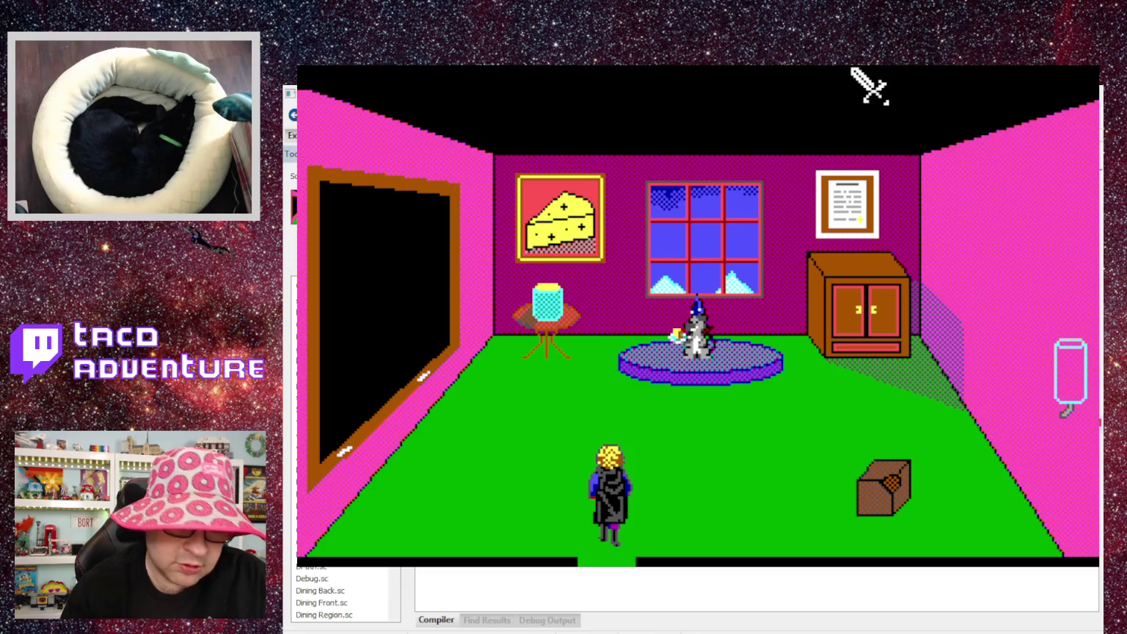
type("ask ")
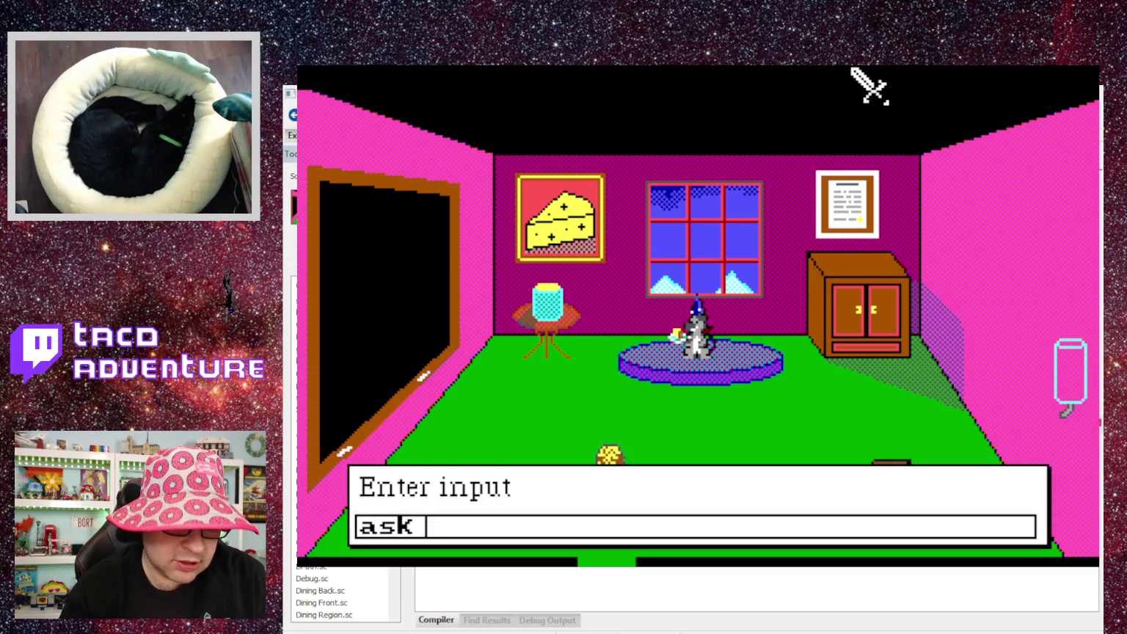
type("fenrus abou")
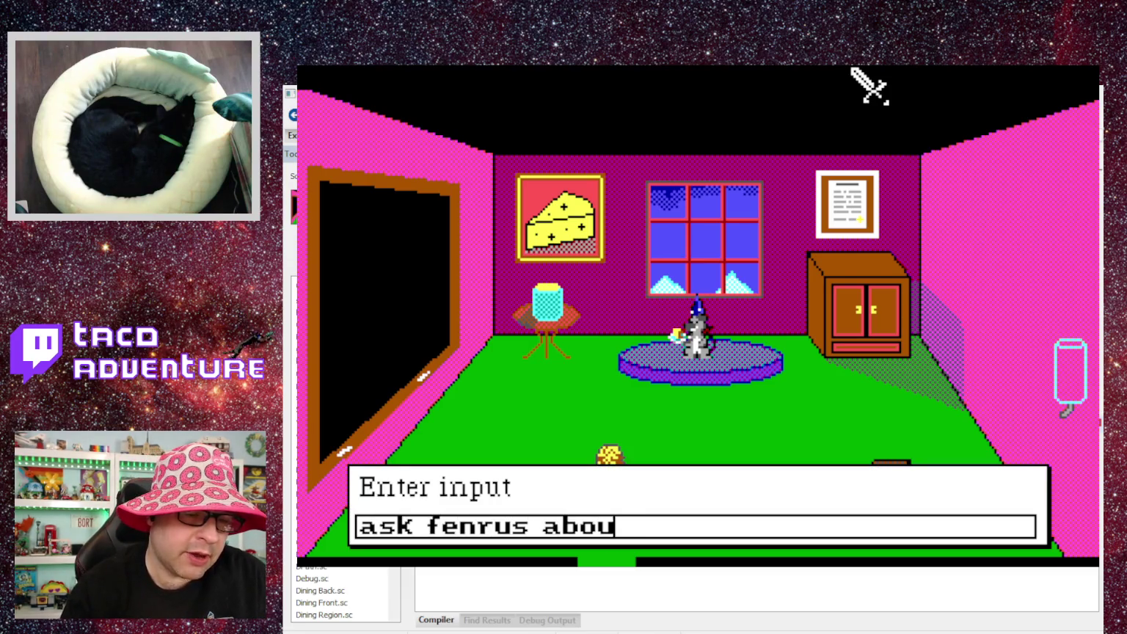
type("t erasmus")
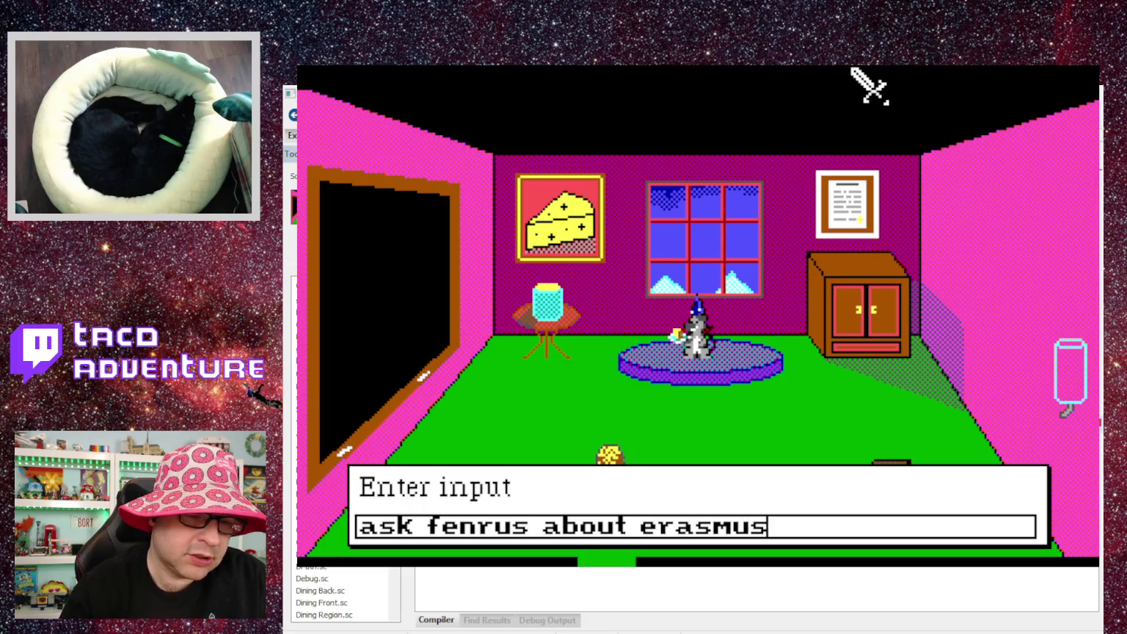
key("Return")
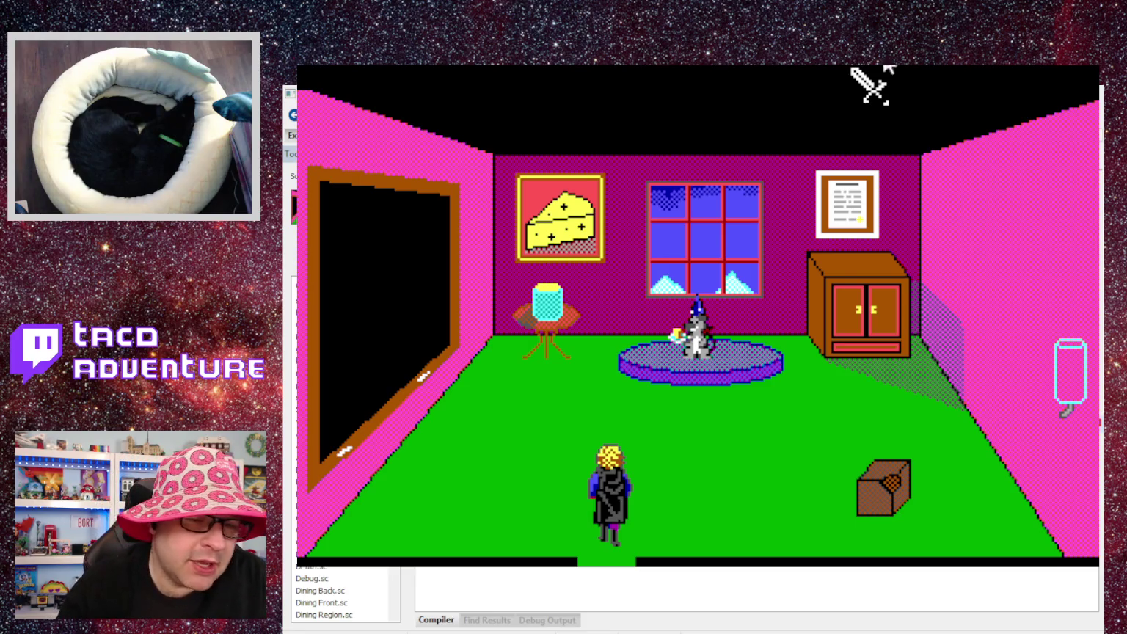
Walk the hero north, ask about erasmus again, face the cat, and close the game.
key("Up")
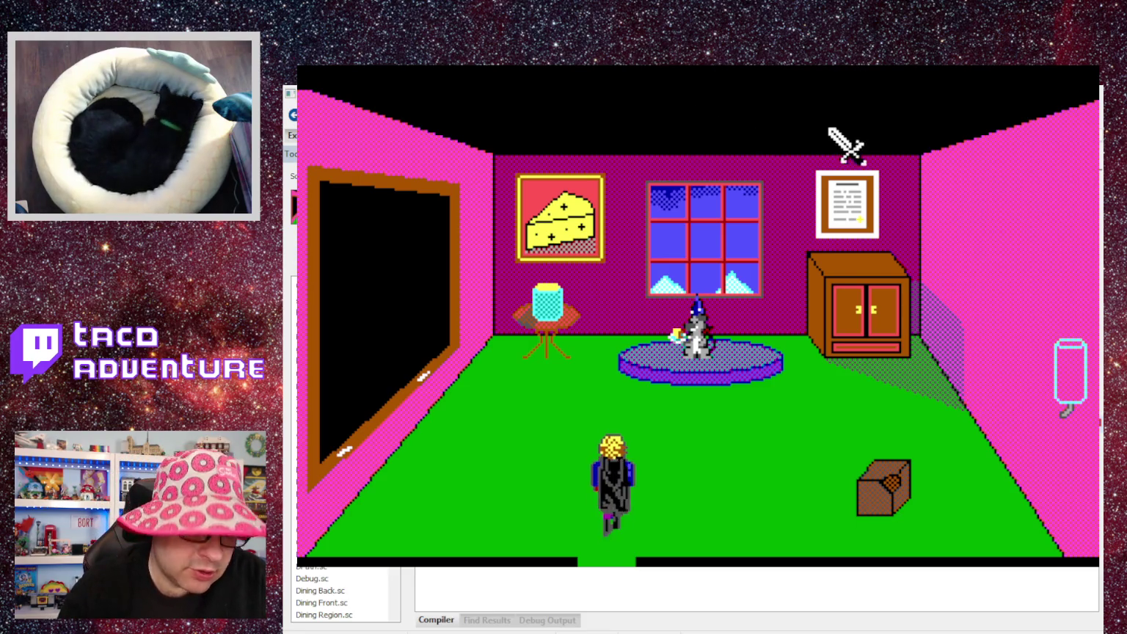
type("ask about ")
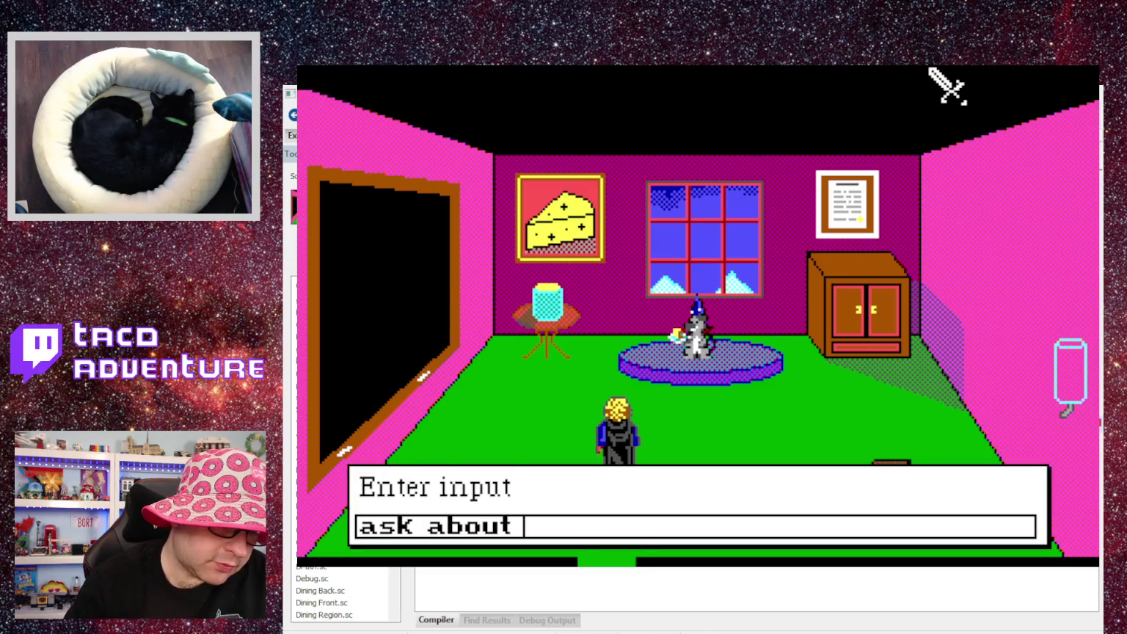
type("erasmus")
key("Return")
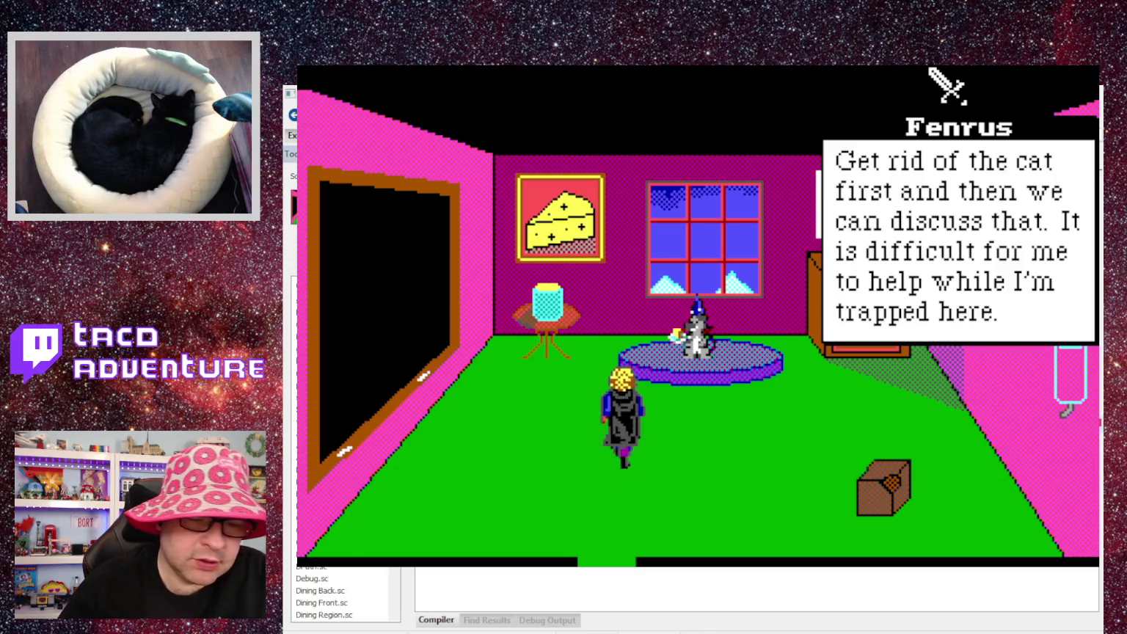
key("Right")
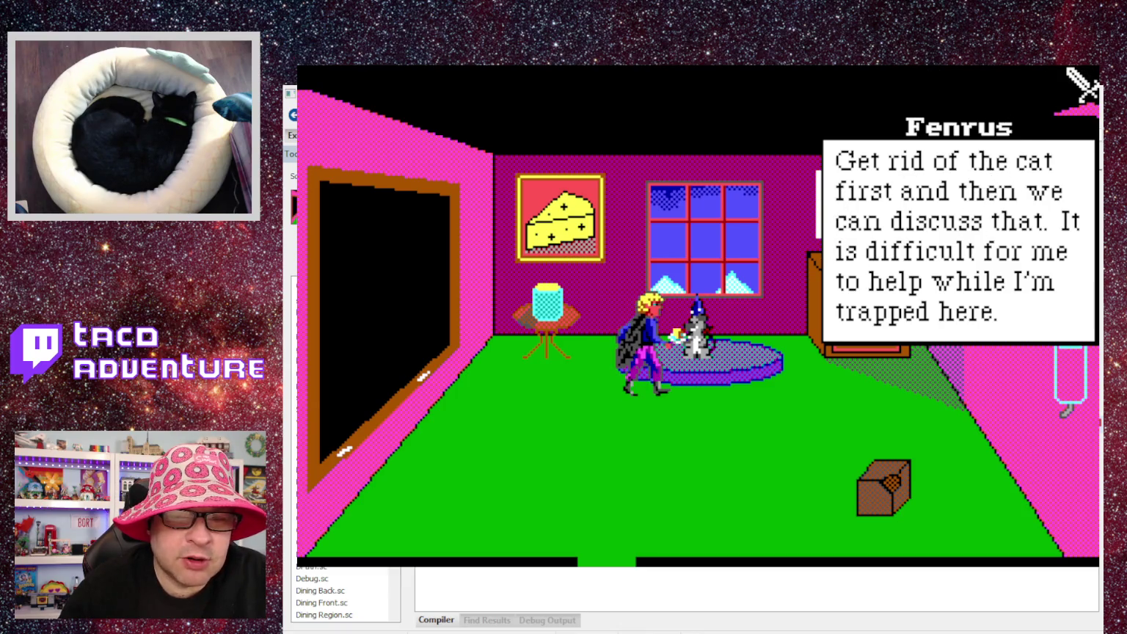
key("alt+F4")
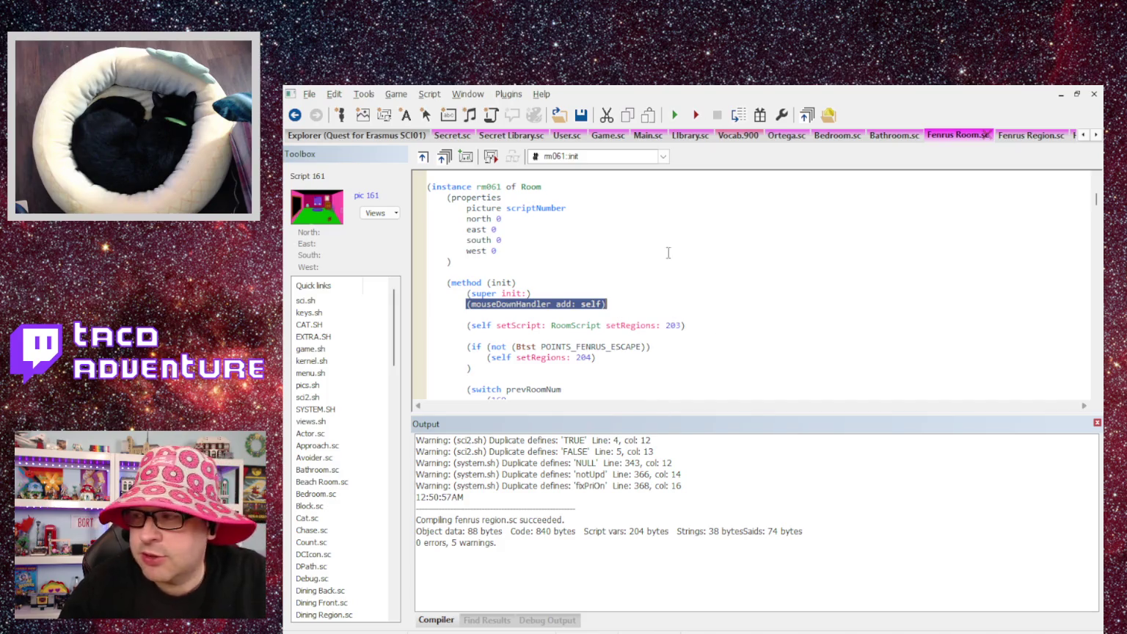
Scroll through Fenrus Room.sc, then switch to Fenrus Region.sc's handleEvent ask and erasmus checks.
scroll(633, 258, "down", 15)
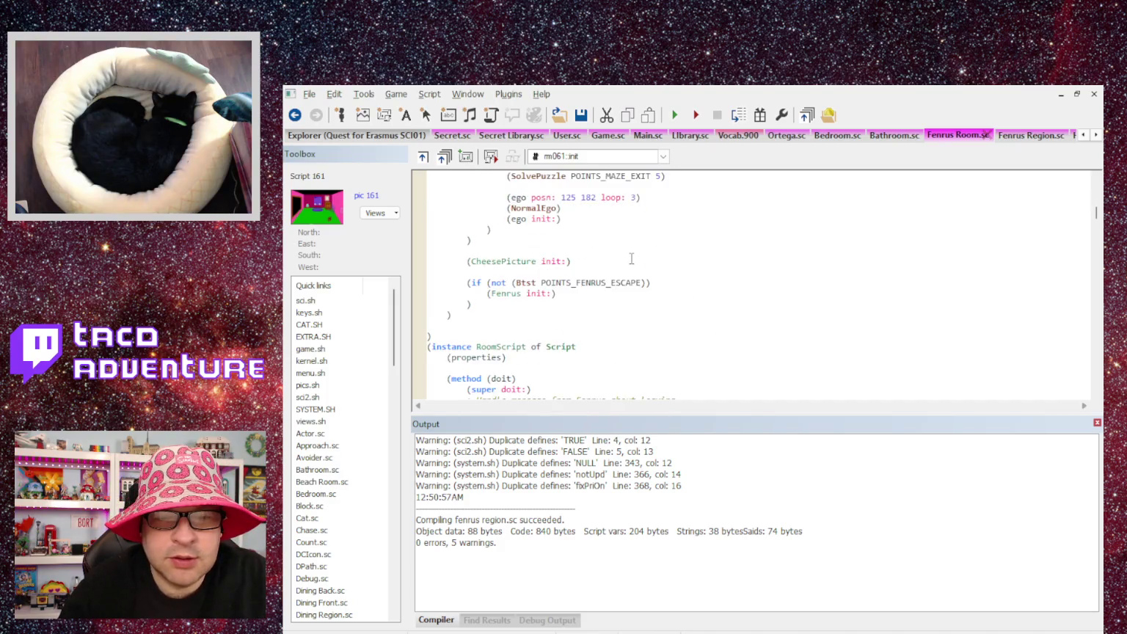
scroll(629, 258, "down", 15)
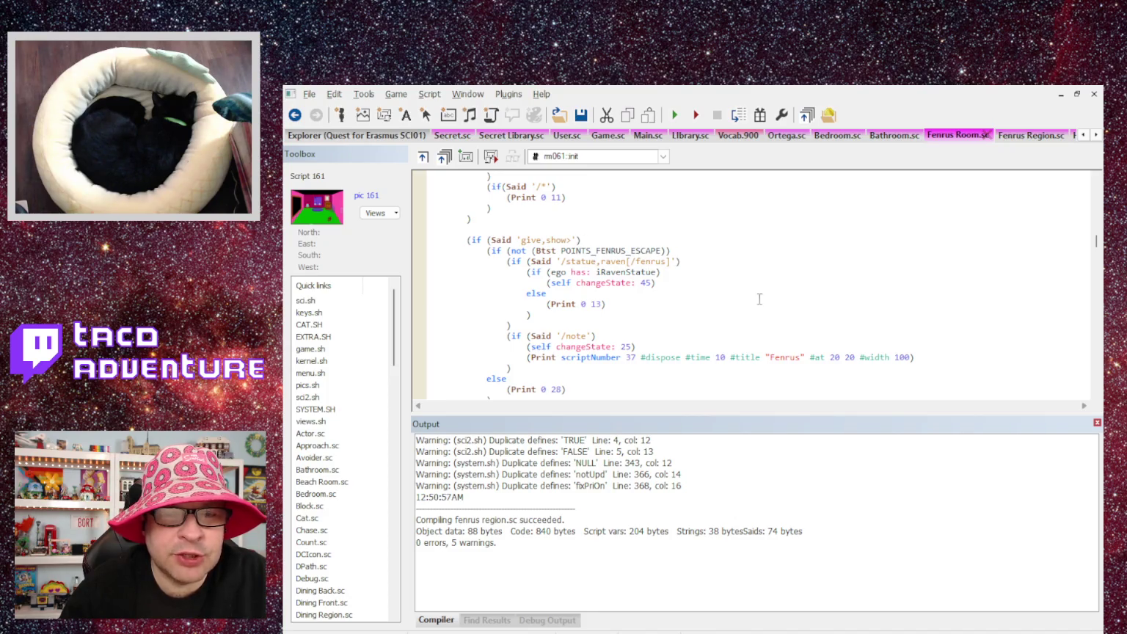
scroll(759, 299, "up", 3)
scroll(763, 301, "down", 3)
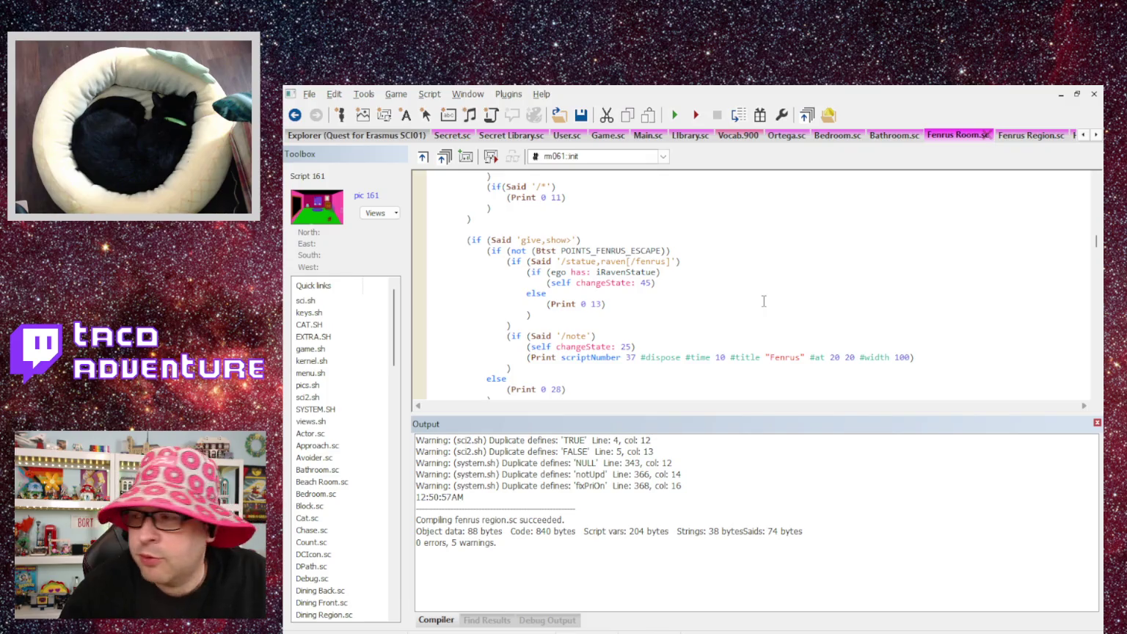
scroll(764, 301, "up", 10)
scroll(747, 292, "up", 5)
scroll(745, 292, "down", 12)
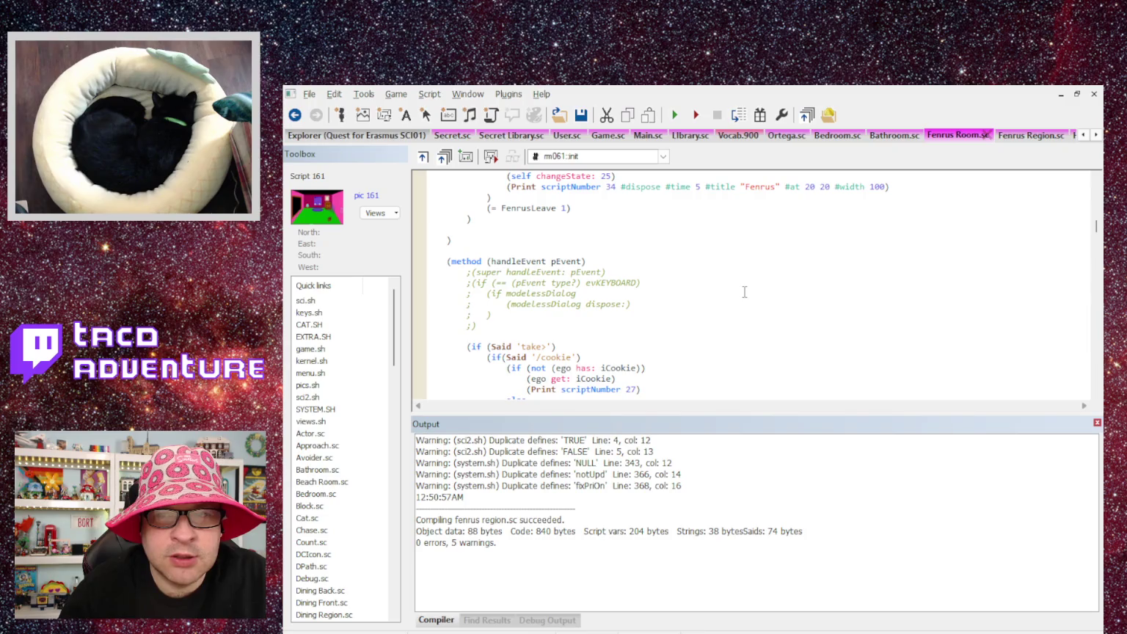
left_click(1024, 136)
scroll(752, 313, "down", 1)
scroll(674, 314, "up", 1)
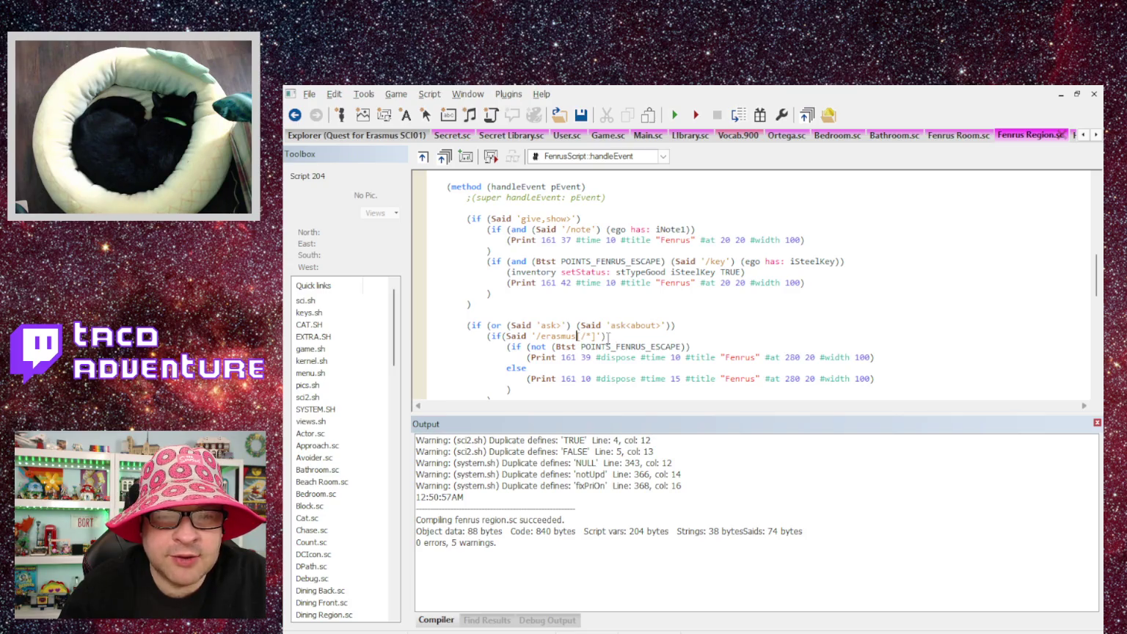
Strip the optional trailing part from the erasmus pattern and insert (or after the if.
left_click(578, 336)
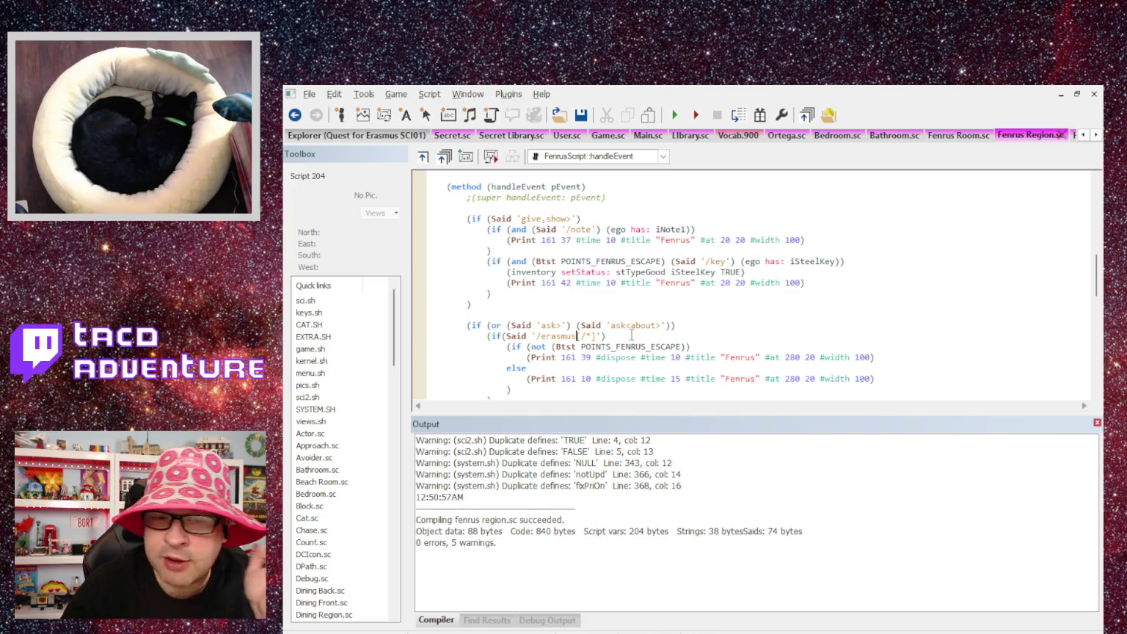
key("BackSpace")
key("BackSpace")
key("BackSpace")
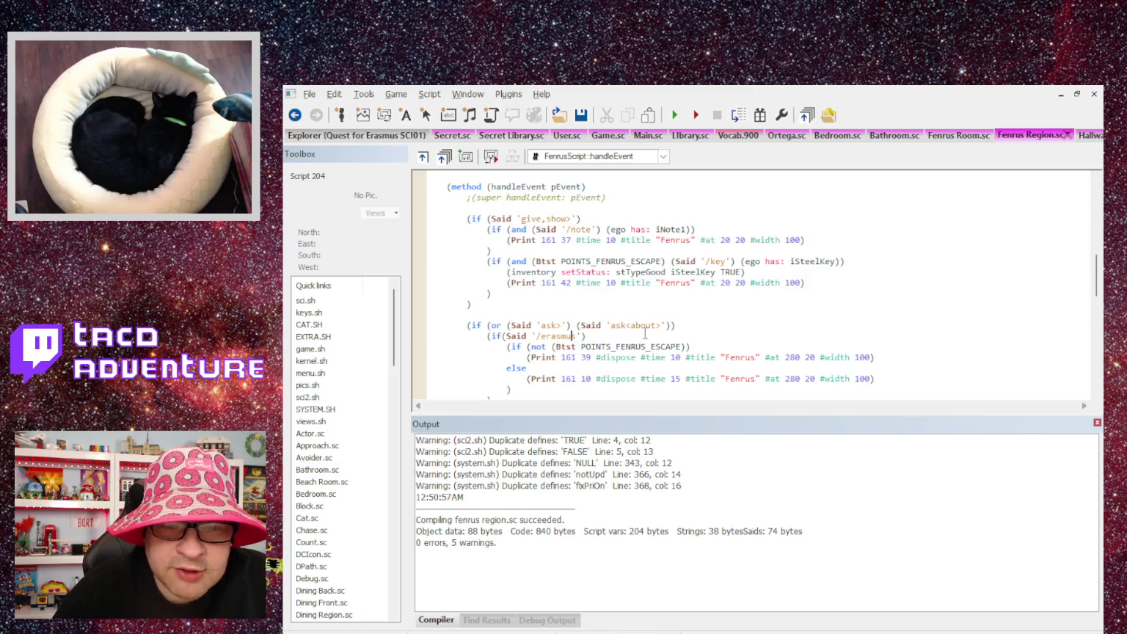
key("Right")
key("Right")
type("9")
key("BackSpace")
key("BackSpace")
type("(or")
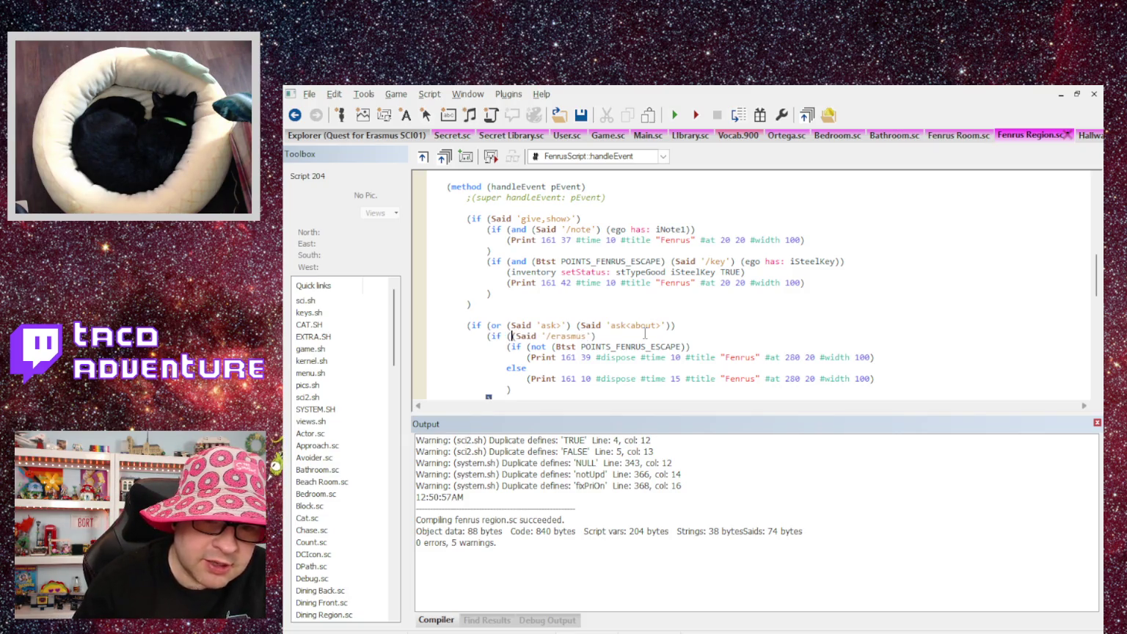
Append (Said '/erasmus/fenrus') with a closing parenthesis, compile the script, and launch the game.
key("End")
type("(Sai")
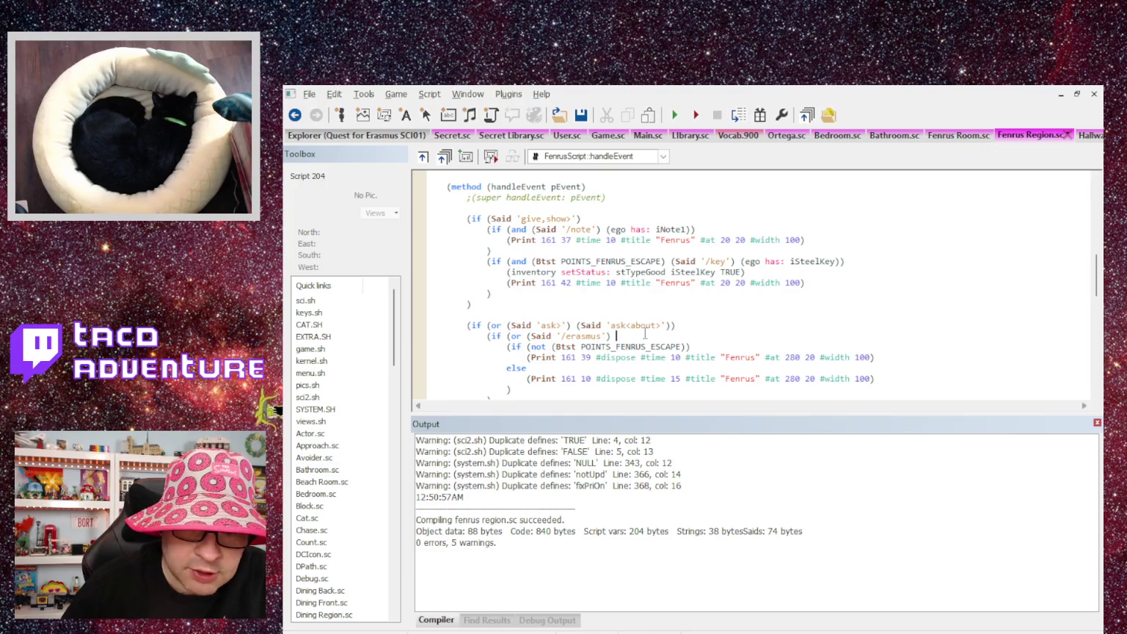
type("d '/eve")
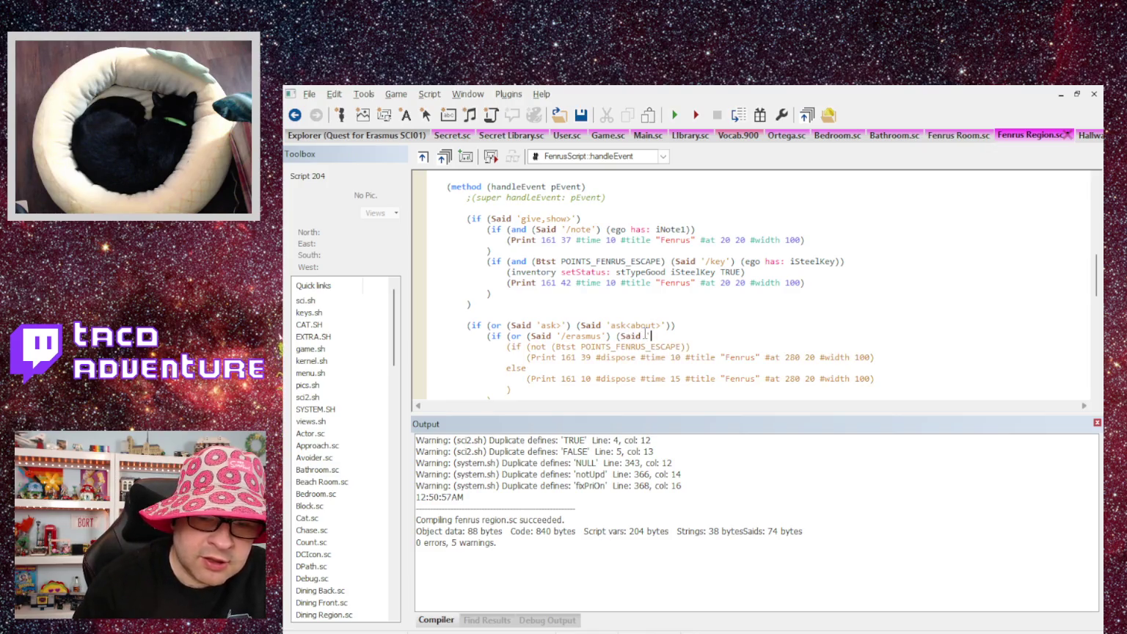
key("BackSpace")
key("BackSpace")
type("rasmus/g")
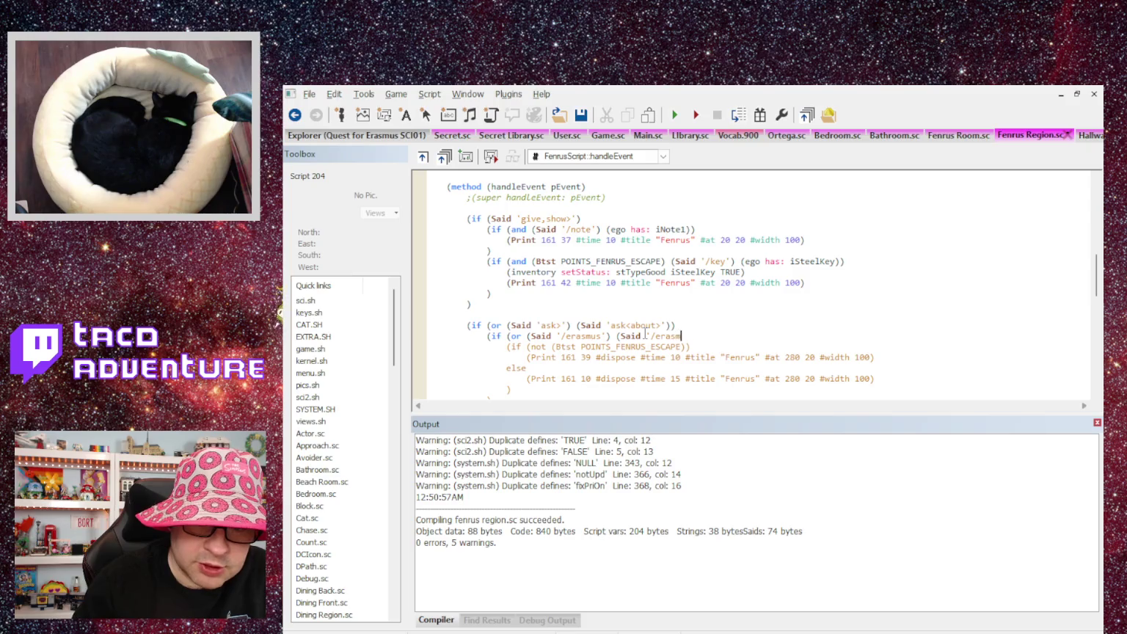
key("BackSpace")
type("fenrus")
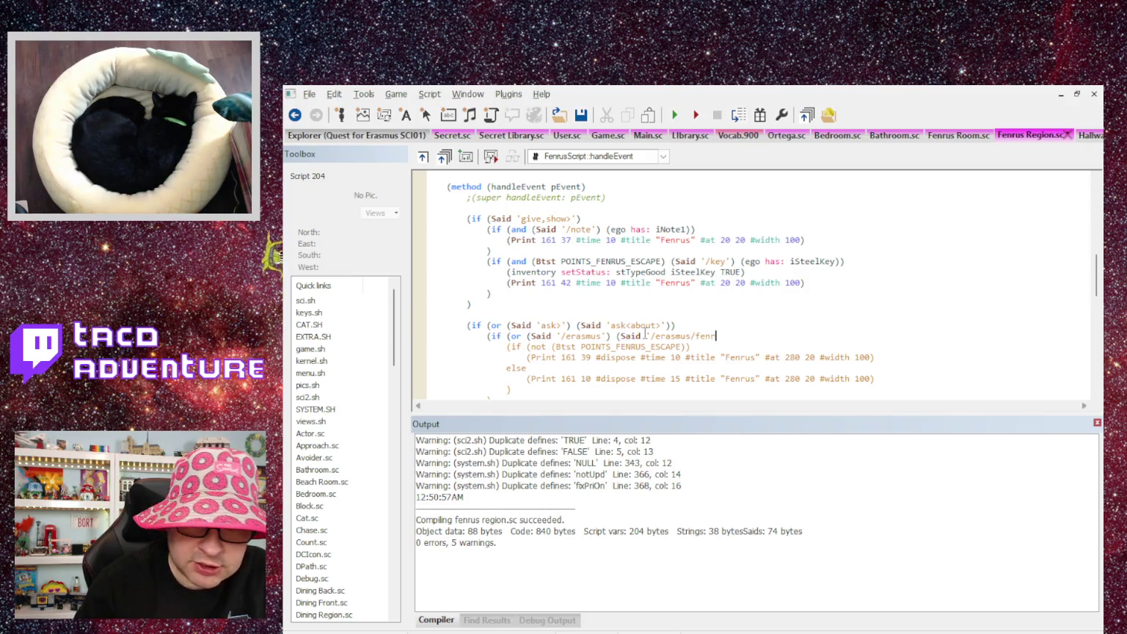
key("Return")
key("BackSpace")
key("BackSpace")
key("BackSpace")
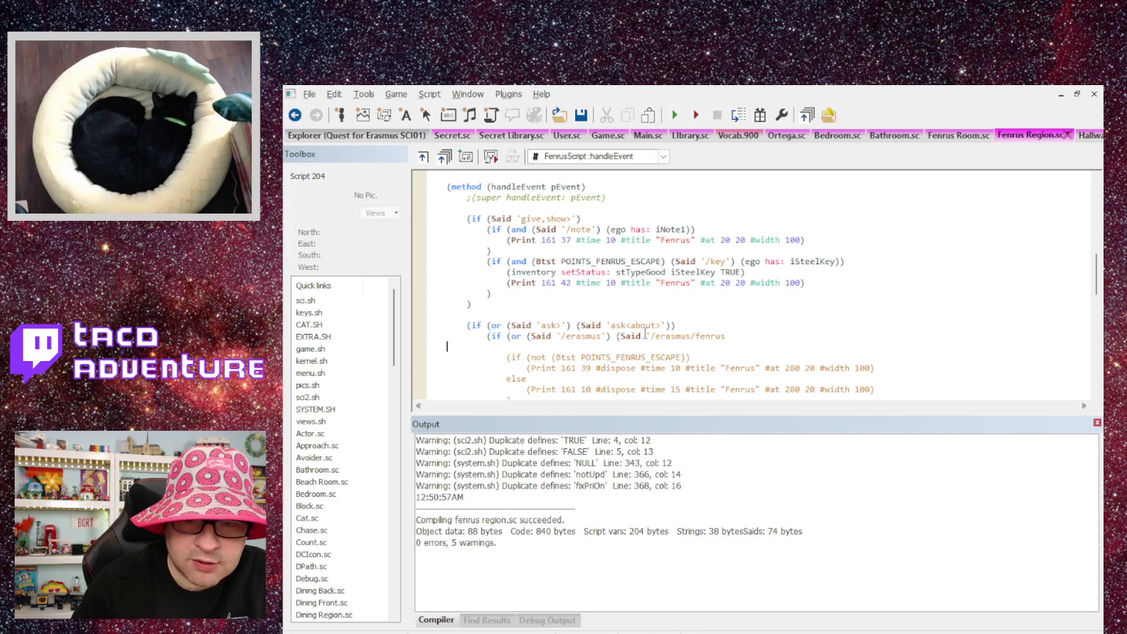
type("'")
type(")")
key("ctrl+shift+b")
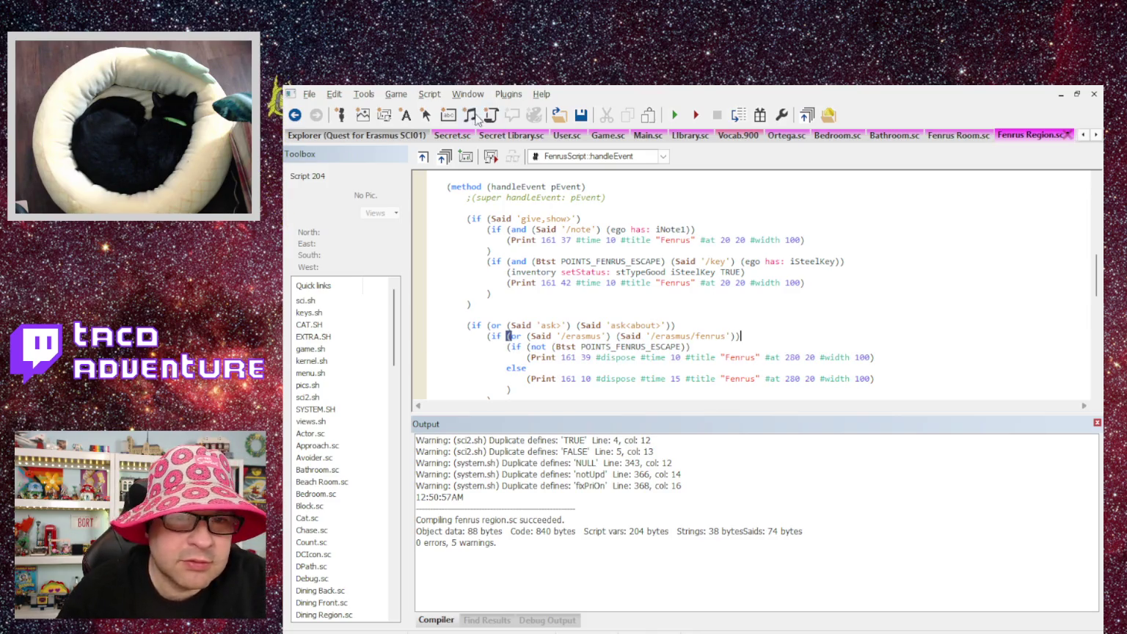
key("F5")
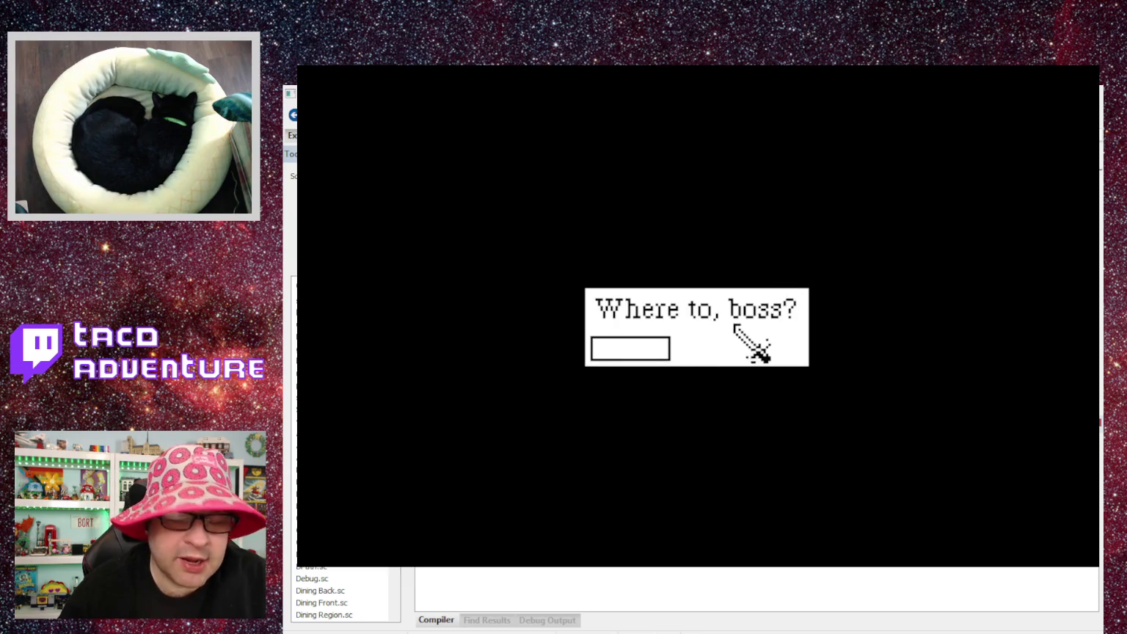
Teleport to room 100, then restart the game from its file menu.
type("100")
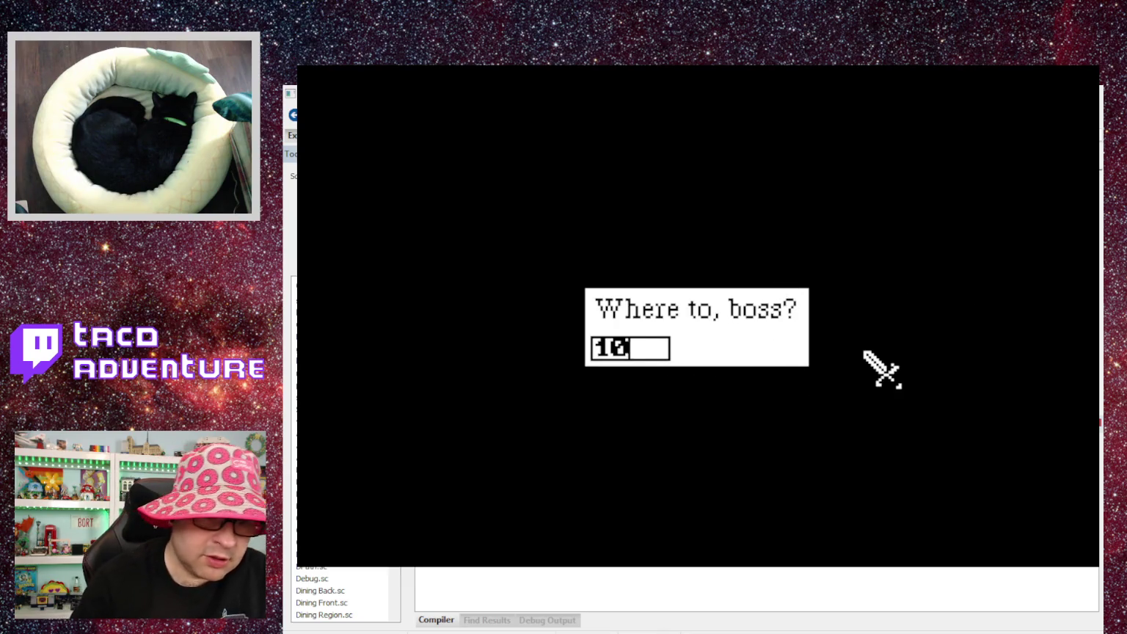
key("Return")
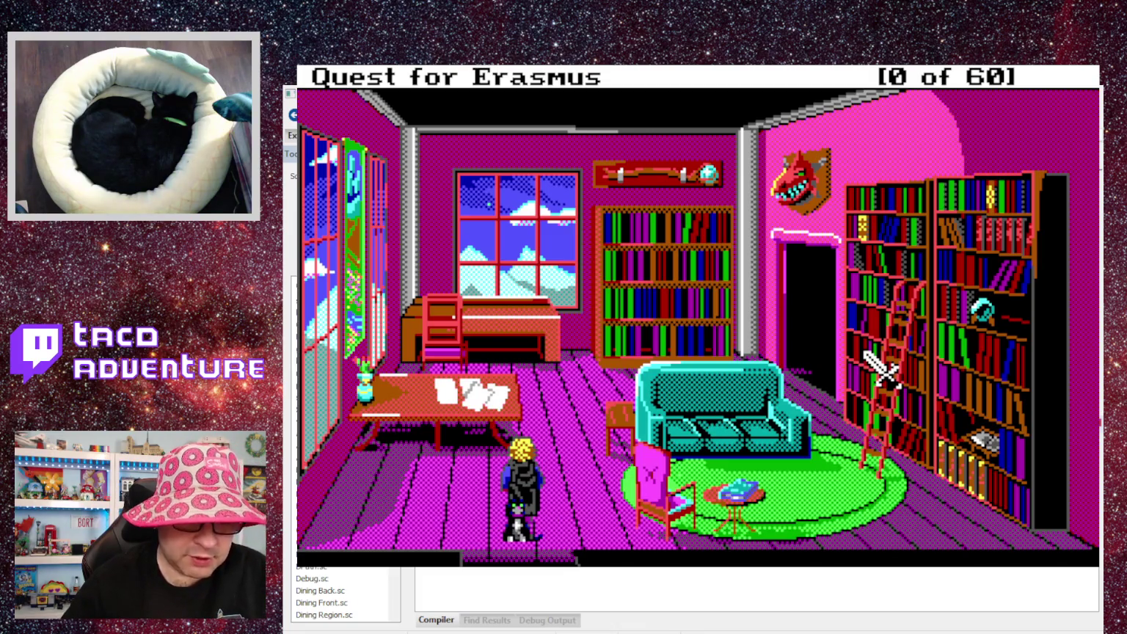
key("Escape")
key("Right")
key("Right")
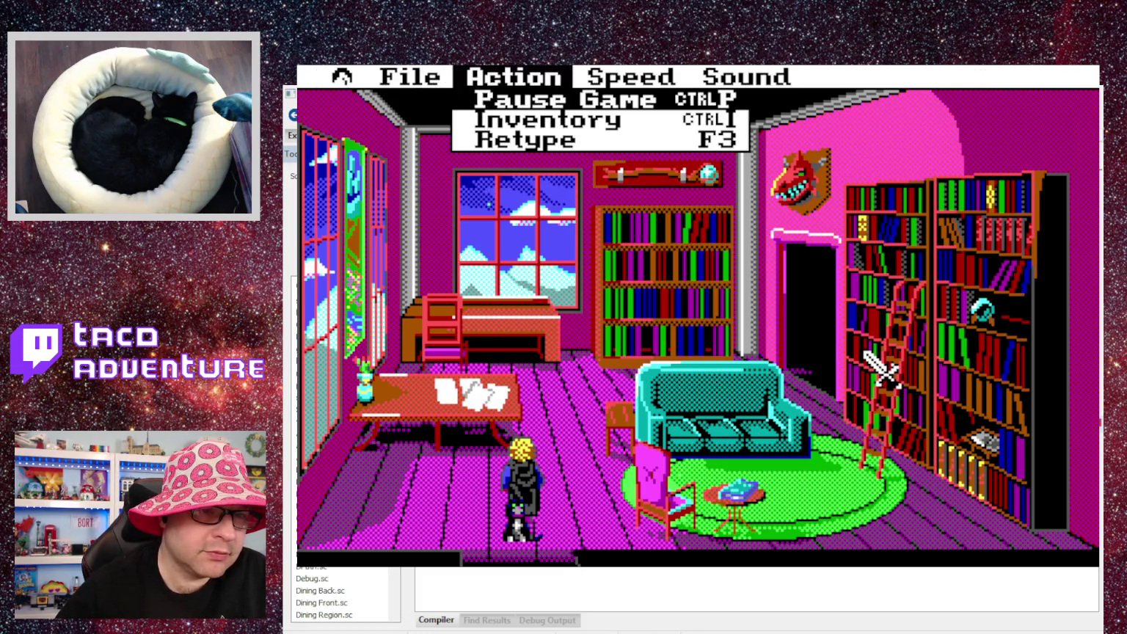
key("Left")
key("Down")
key("Down")
key("Return")
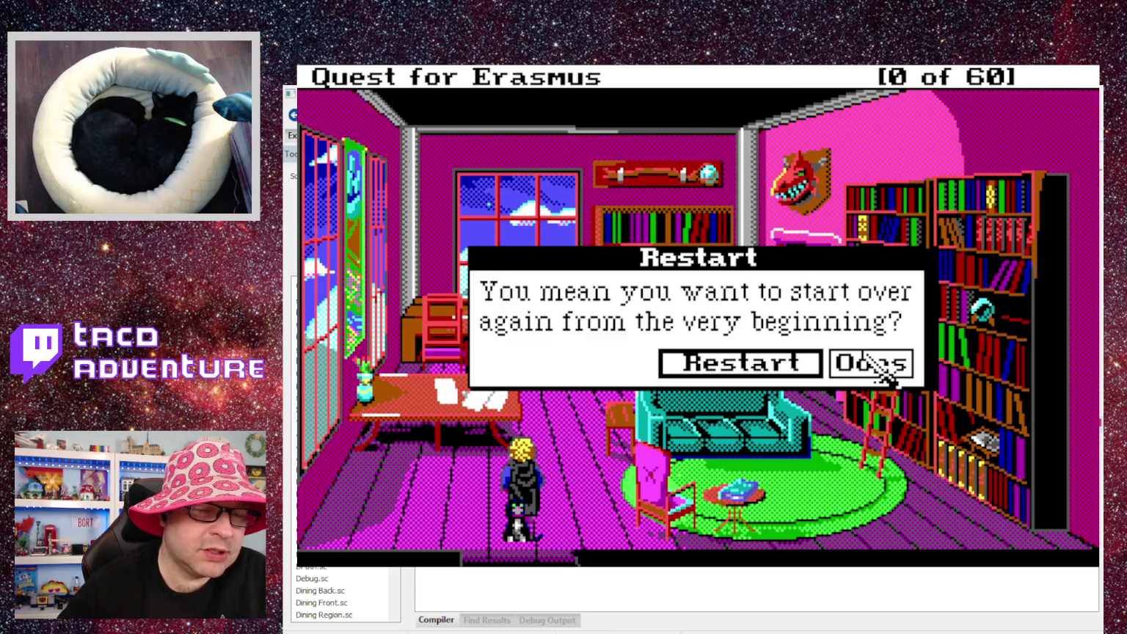
key("Return")
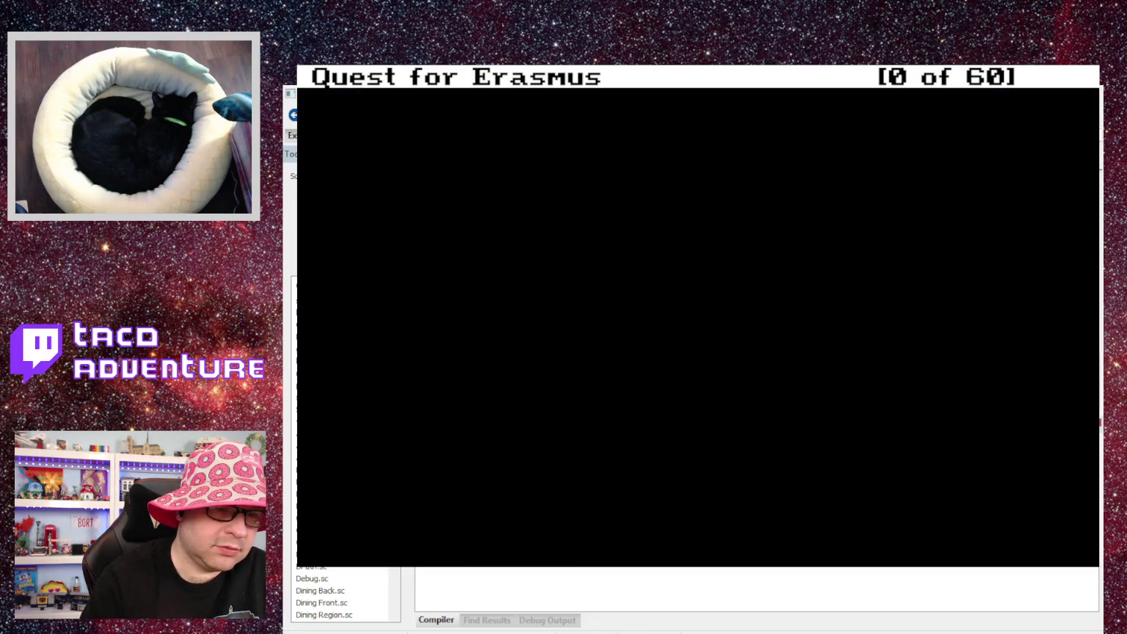
Teleport to room 161 and ask 'ask fenrus about erasmus'.
key("alt+t")
type("161")
key("Return")
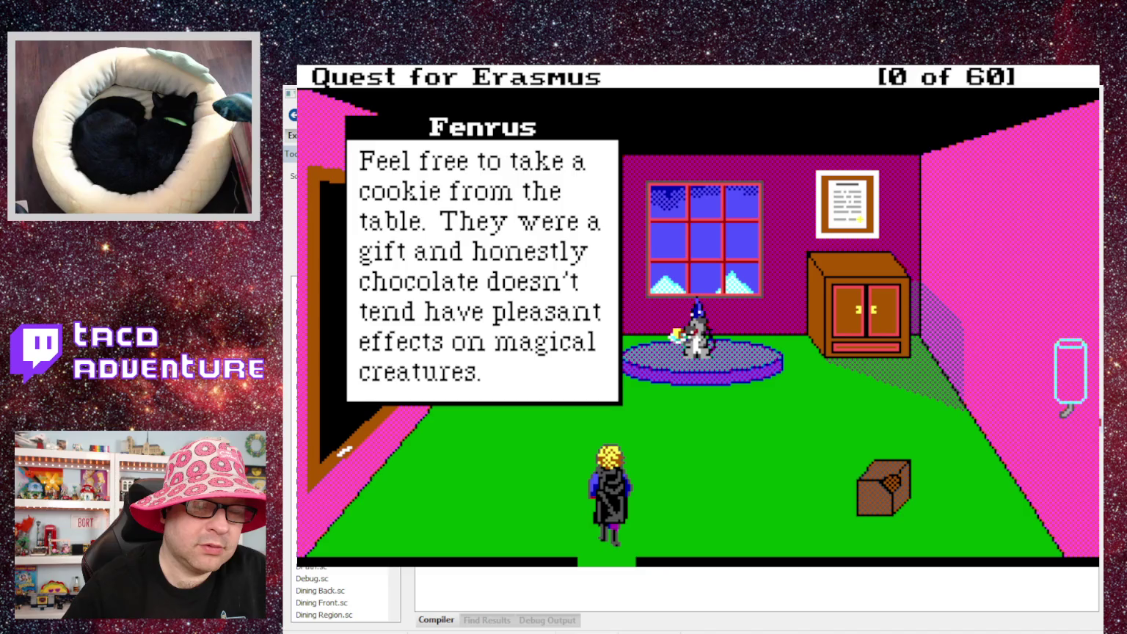
type("ask")
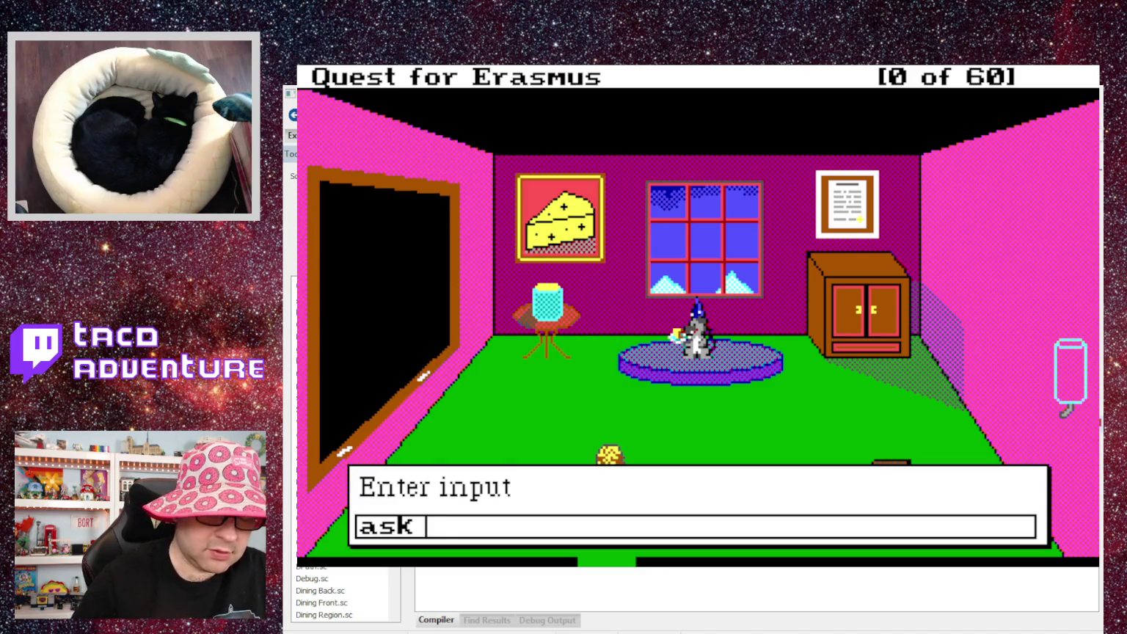
type("fenrus about er")
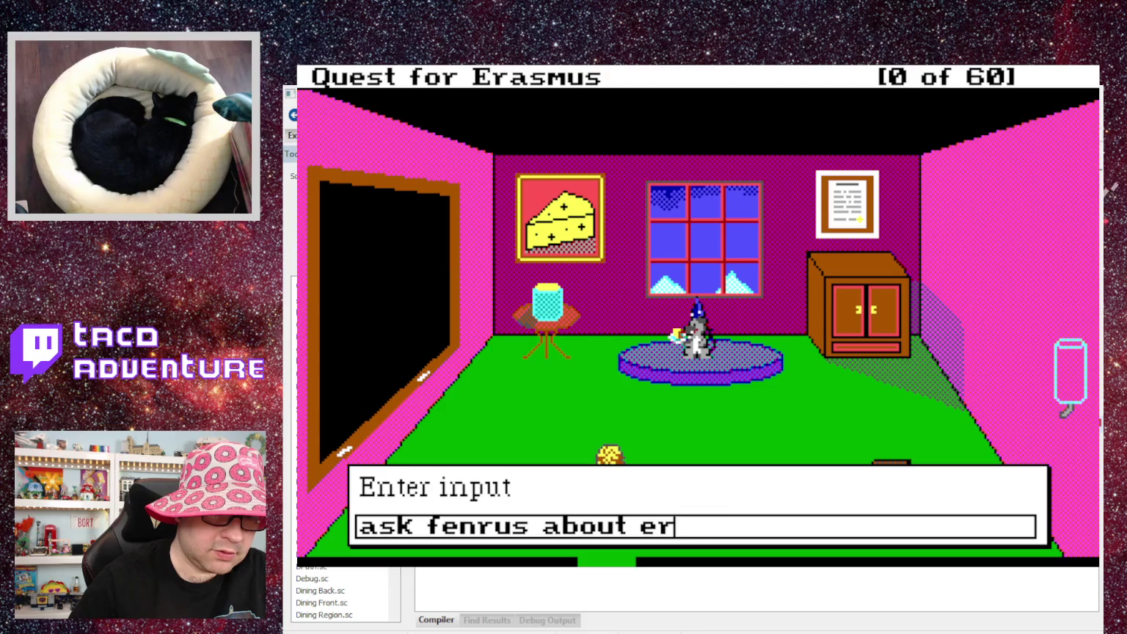
type("asmus")
key("Return")
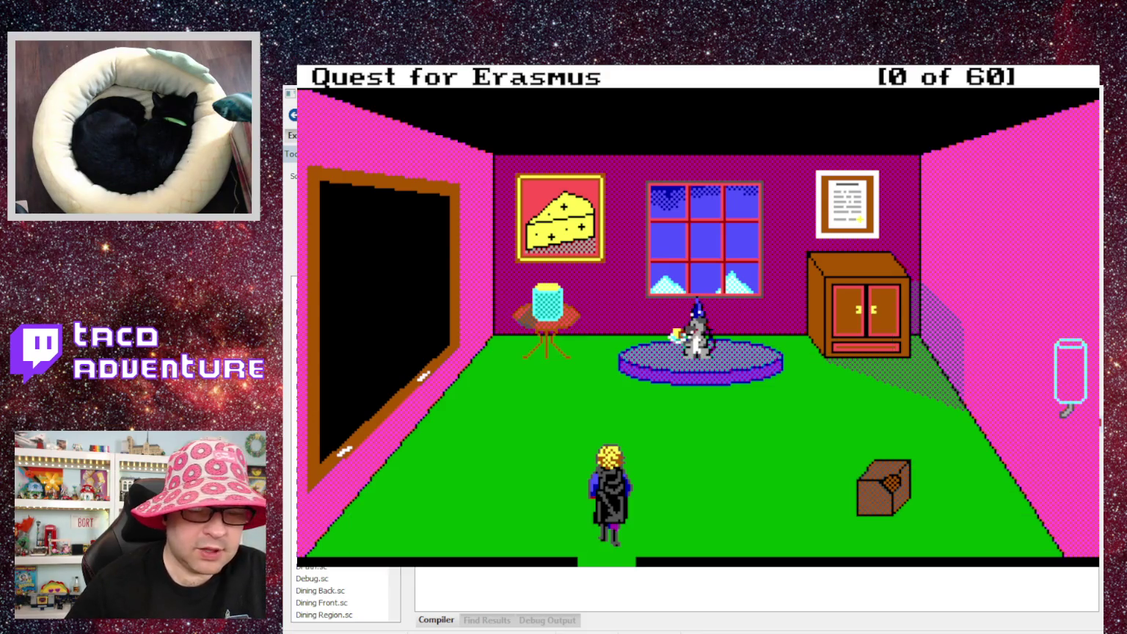
Ask 'ask about erasmus', dismiss Fenrus's reply, walk toward the doorway, and quit the game.
type("ask about ar")
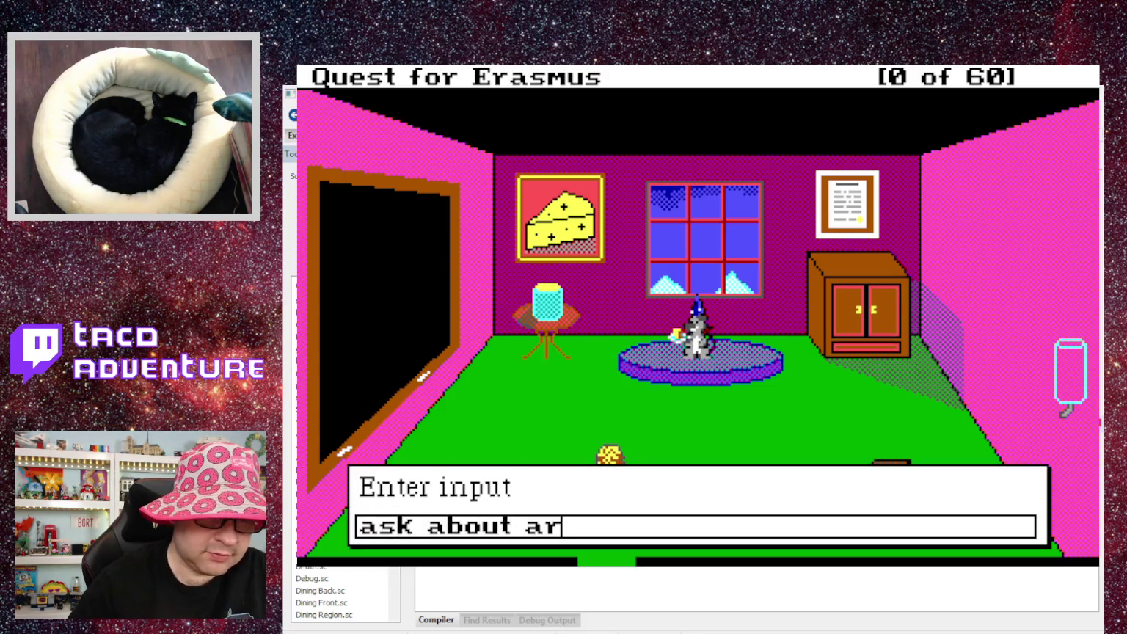
key("BackSpace")
key("BackSpace")
type("erasmus")
key("Return")
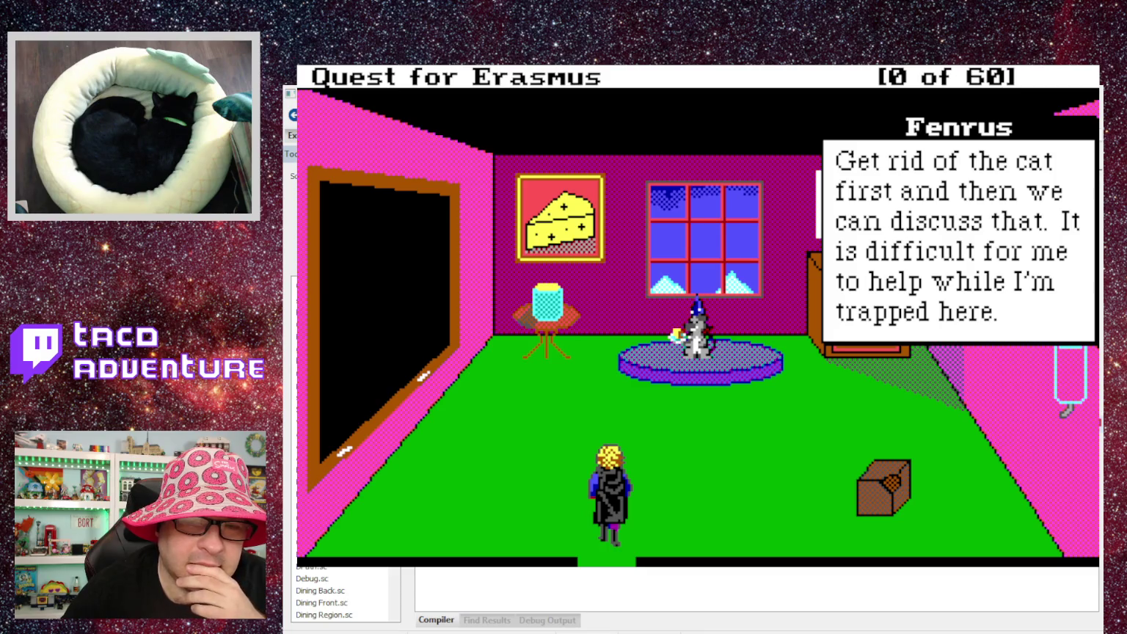
key("Return")
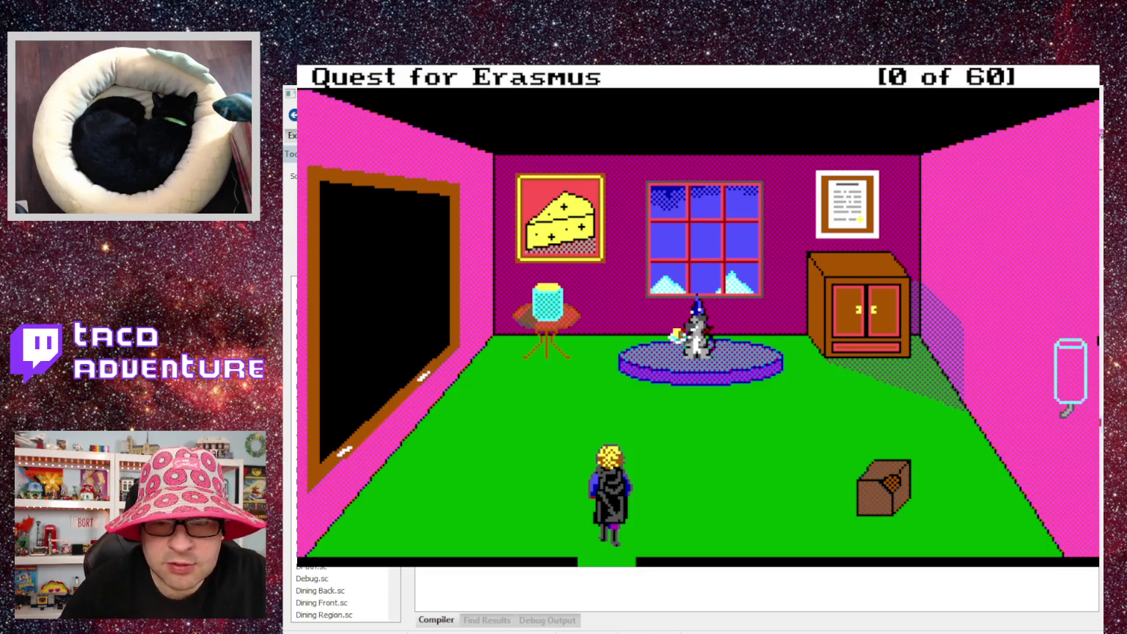
left_click(418, 328)
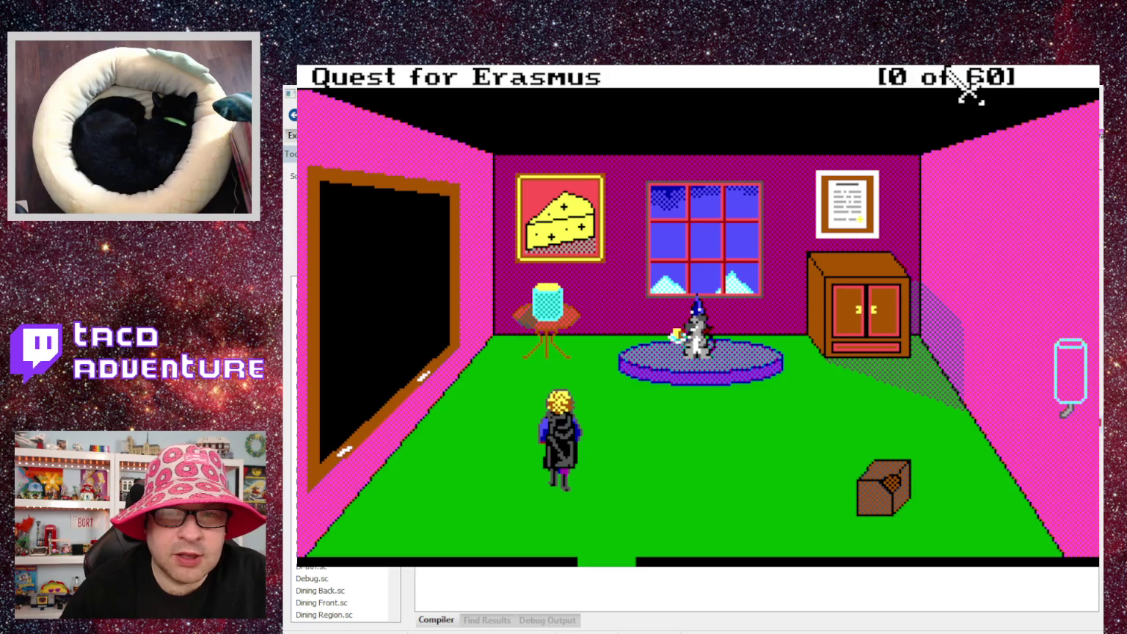
key("alt+F4")
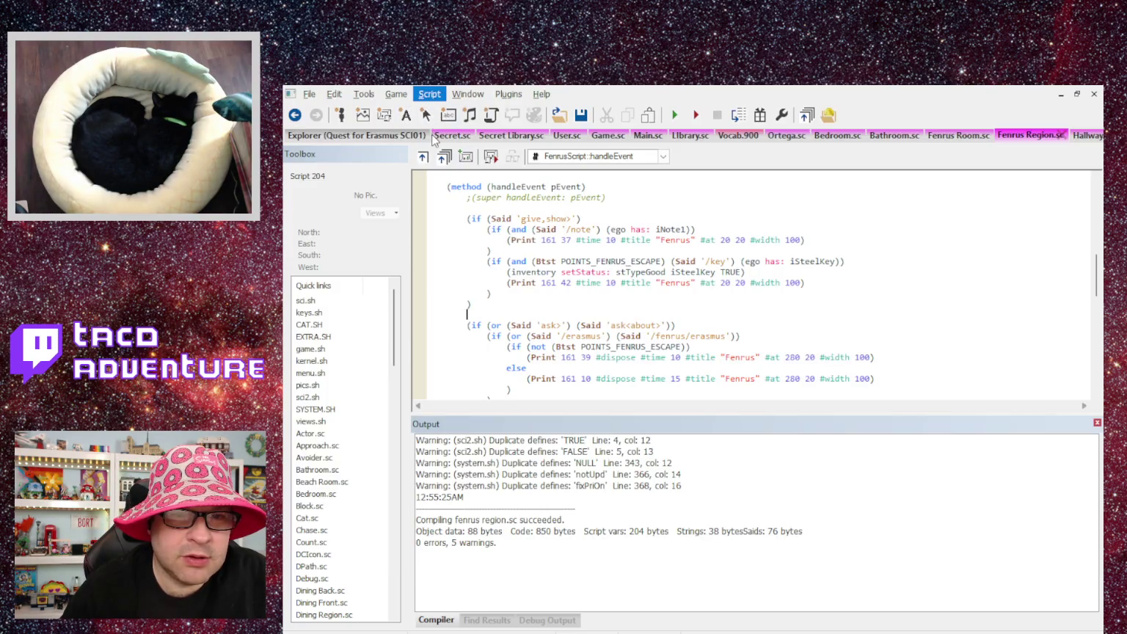
Recompile the scripts, relaunch the game, and teleport to room 1.
key("F7")
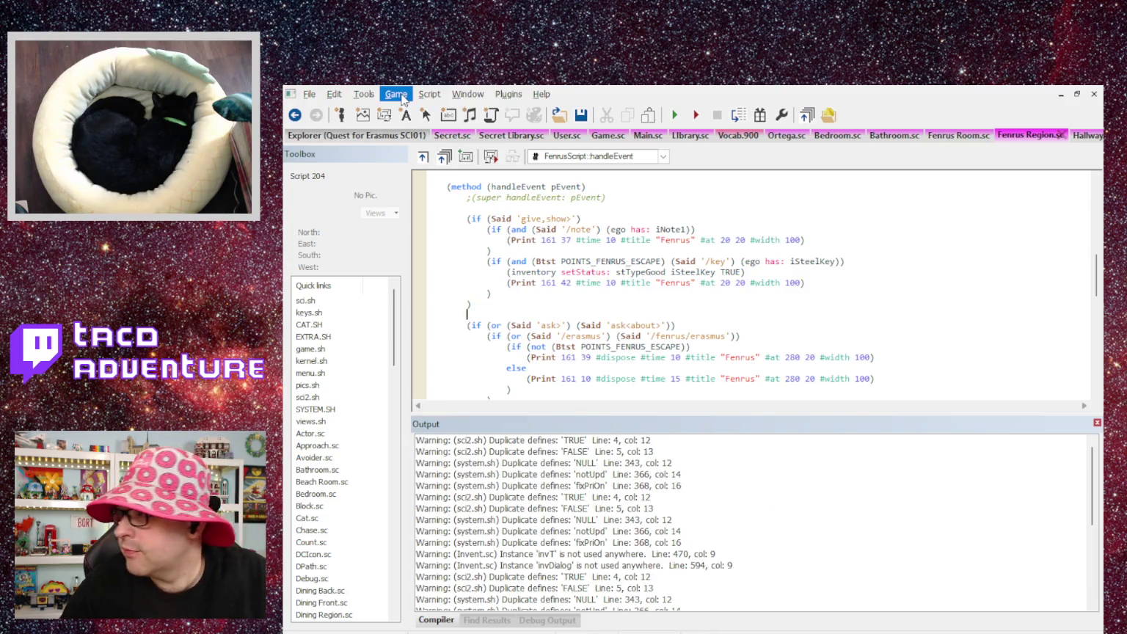
key("F5")
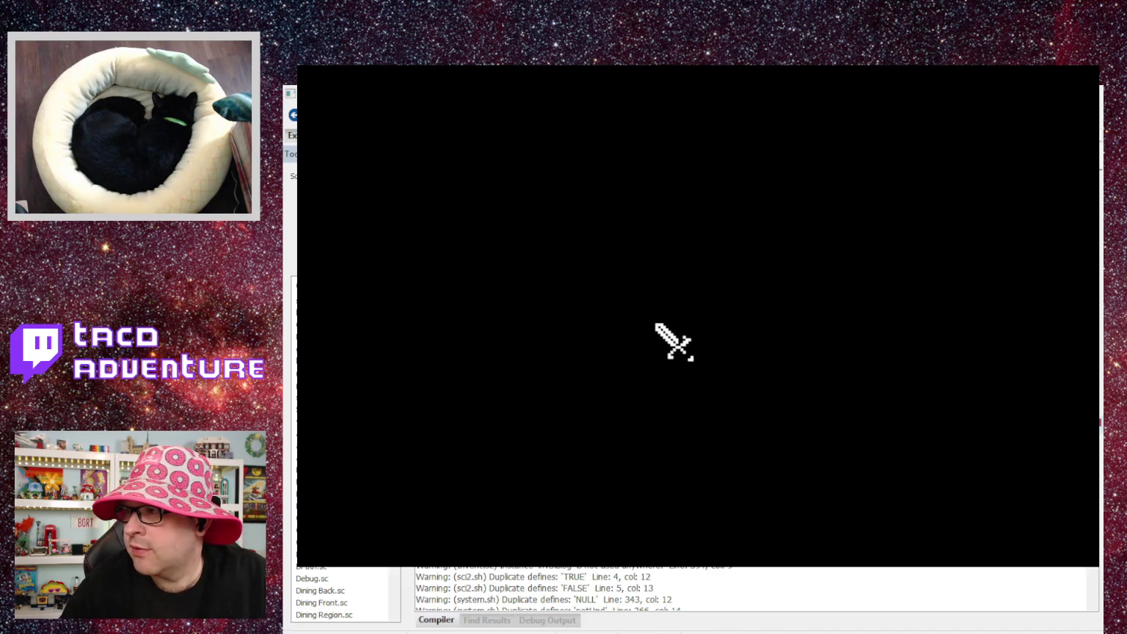
type("1")
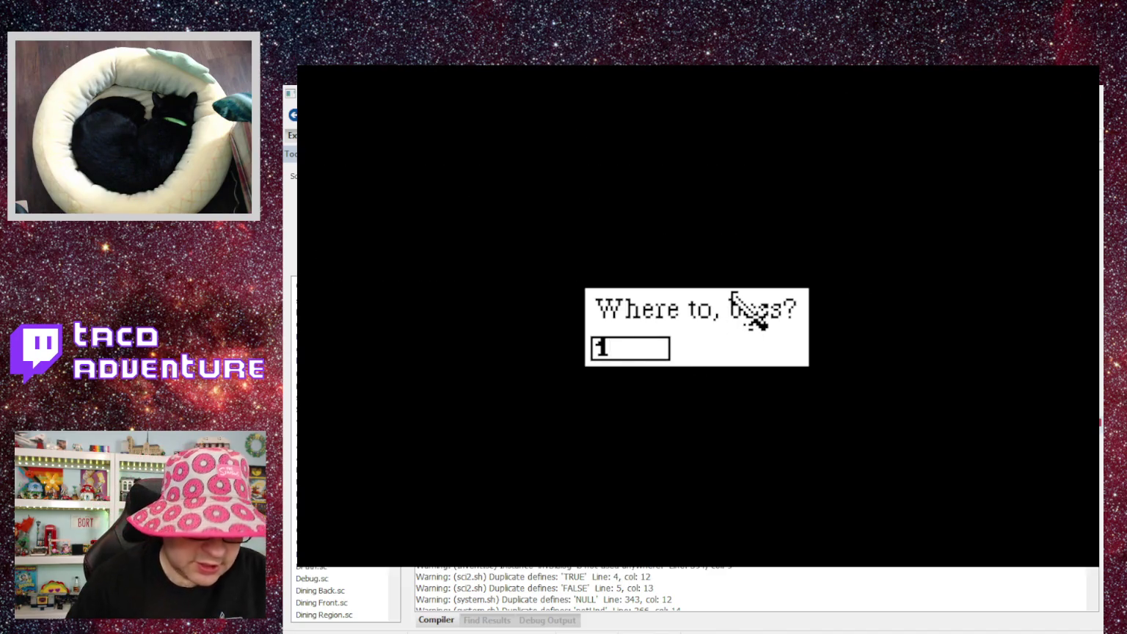
key("Return")
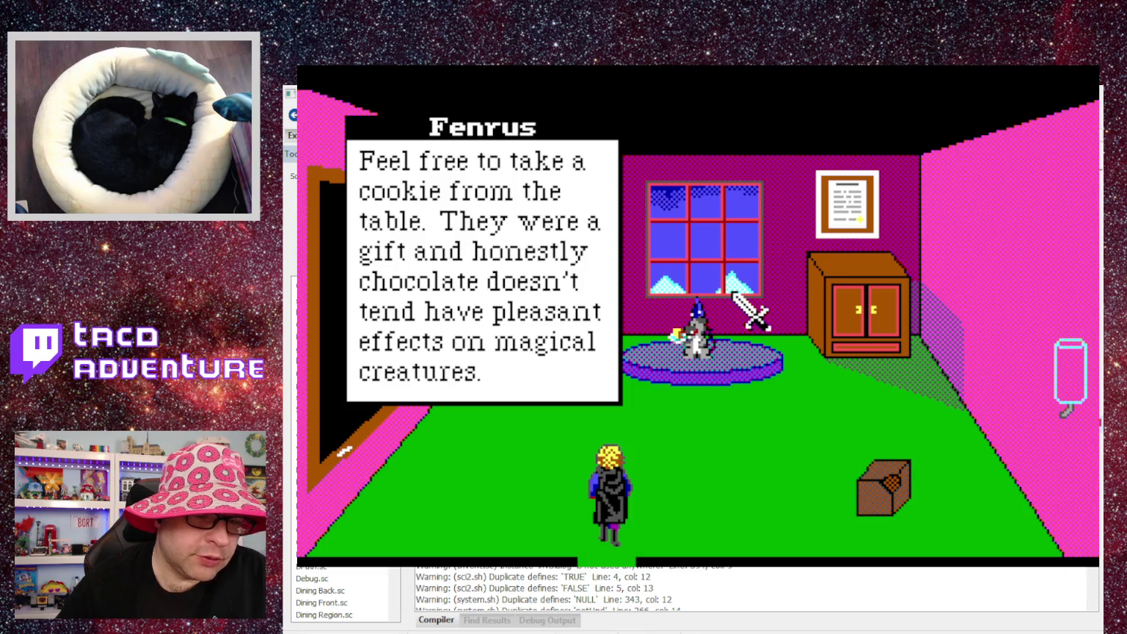
Ask 'ask fenrus about erasmus', dismiss Fenrus's reply, and switch back to the script.
type("ask g")
key("BackSpace")
type("fenrus")
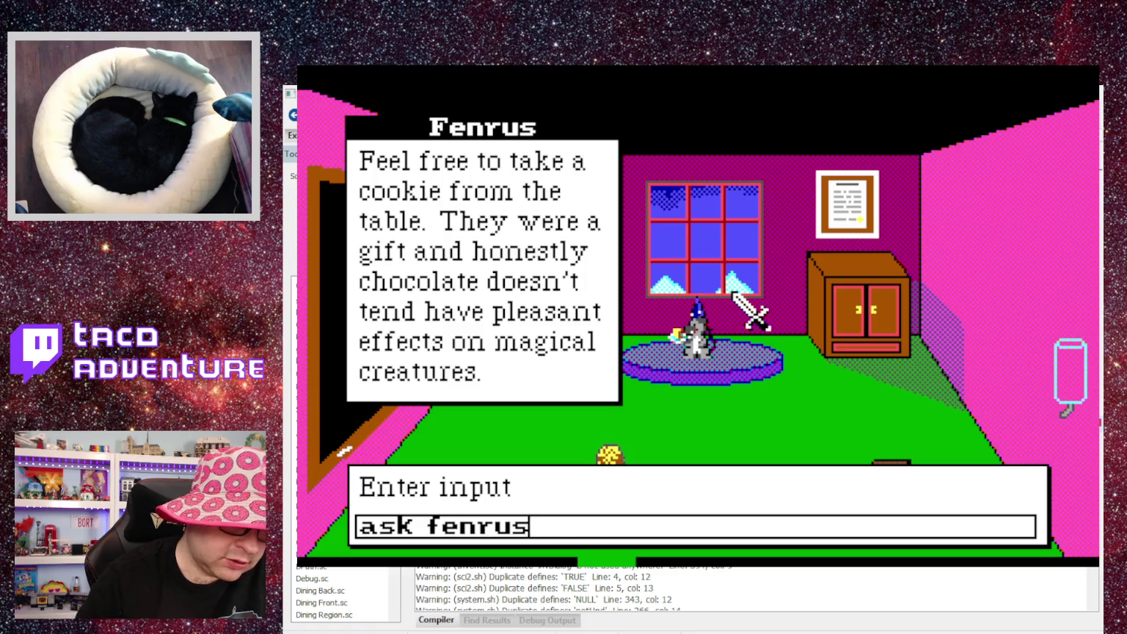
type(" about erasmus")
key("Return")
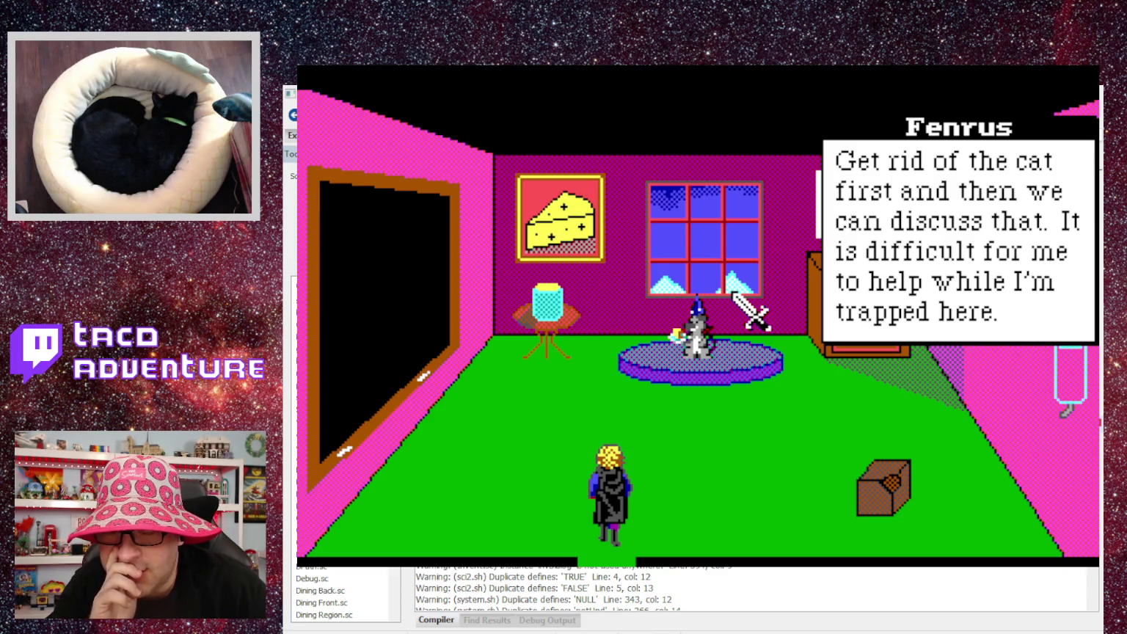
left_click(734, 293)
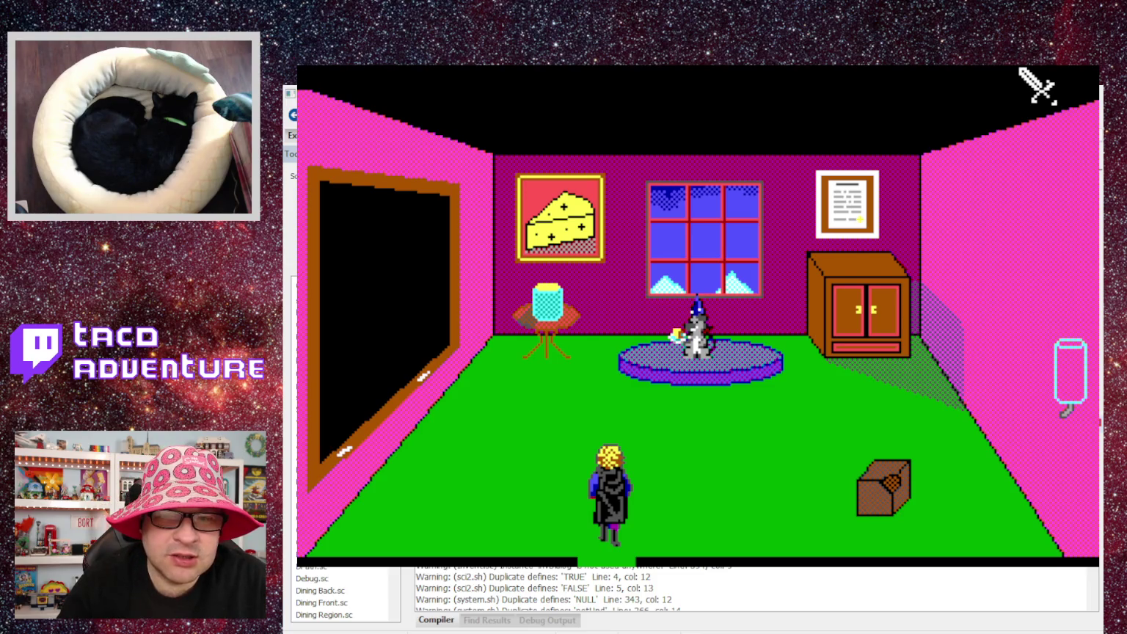
key("alt+Tab")
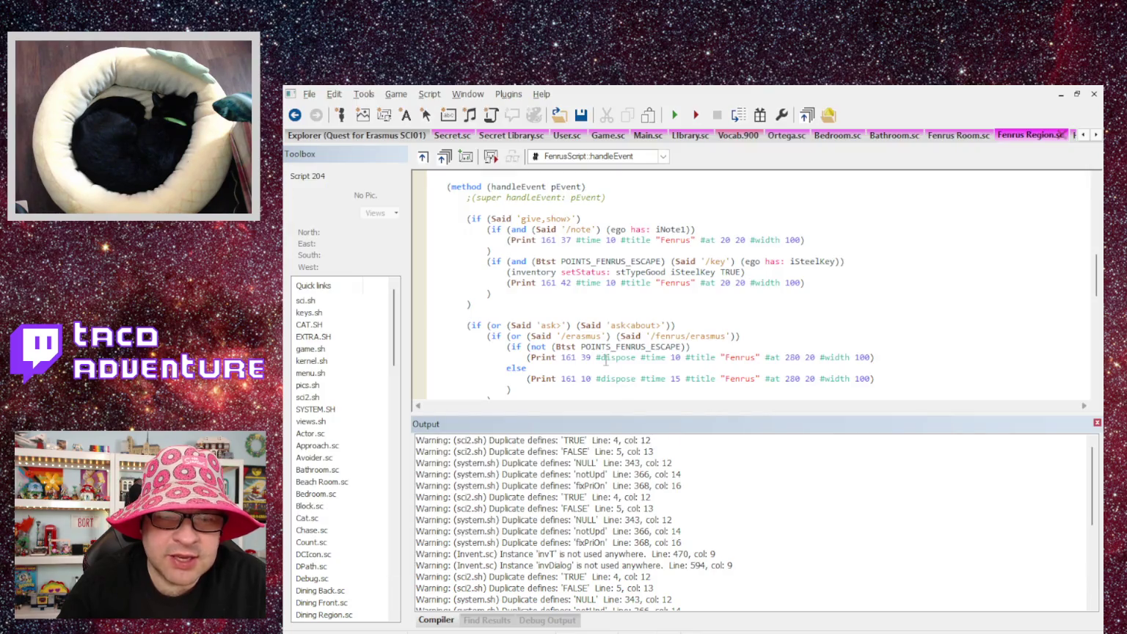
Change the ask Said pattern to 'ask/fenrus>'.
left_click(556, 325)
type("/fenru")
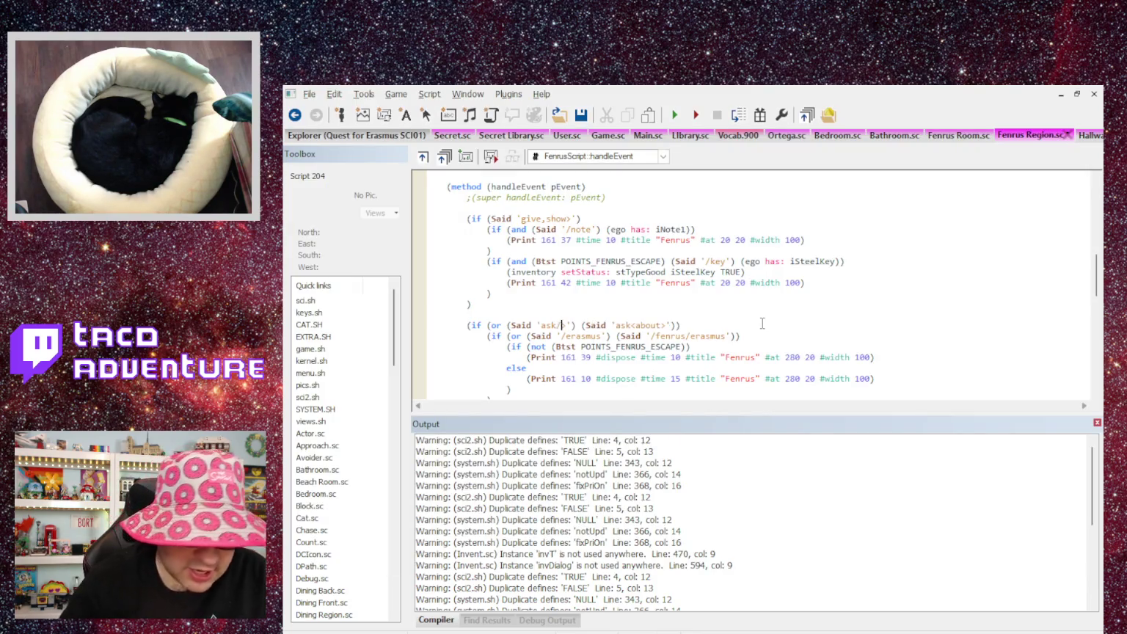
key("BackSpace")
key("BackSpace")
type("r")
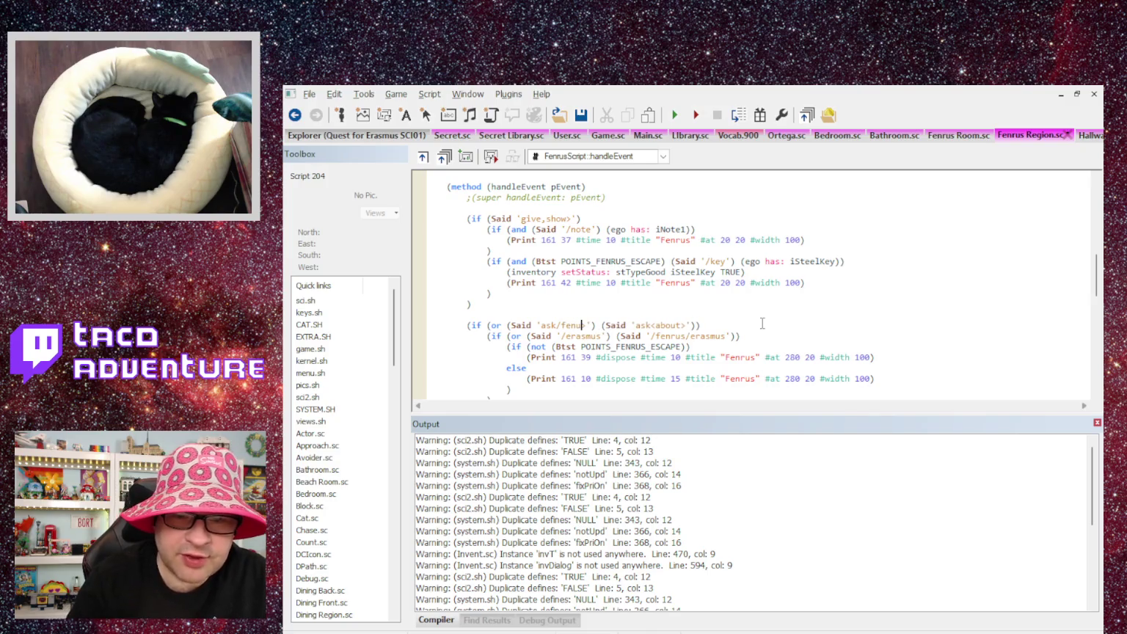
type("us")
key("Down")
key("Right")
key("Right")
key("Right")
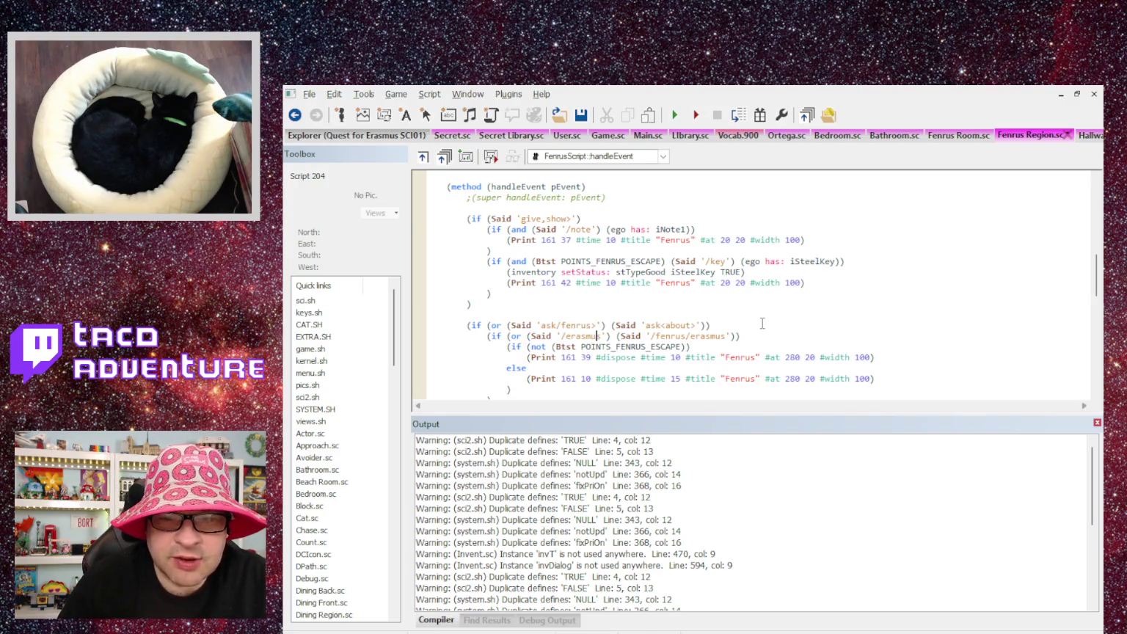
Reduce the inner test to (Said '/erasmus'), compile the script, and launch the game.
key("ctrl+Left")
key("ctrl+Left")
key("ctrl+Left")
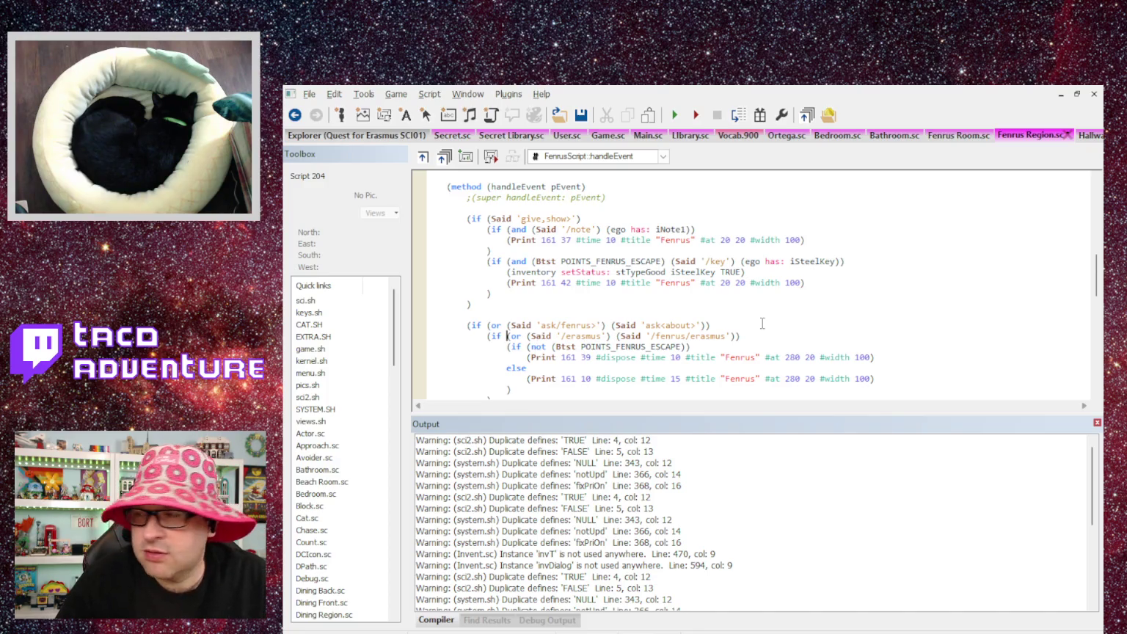
key("BackSpace")
key("BackSpace")
key("BackSpace")
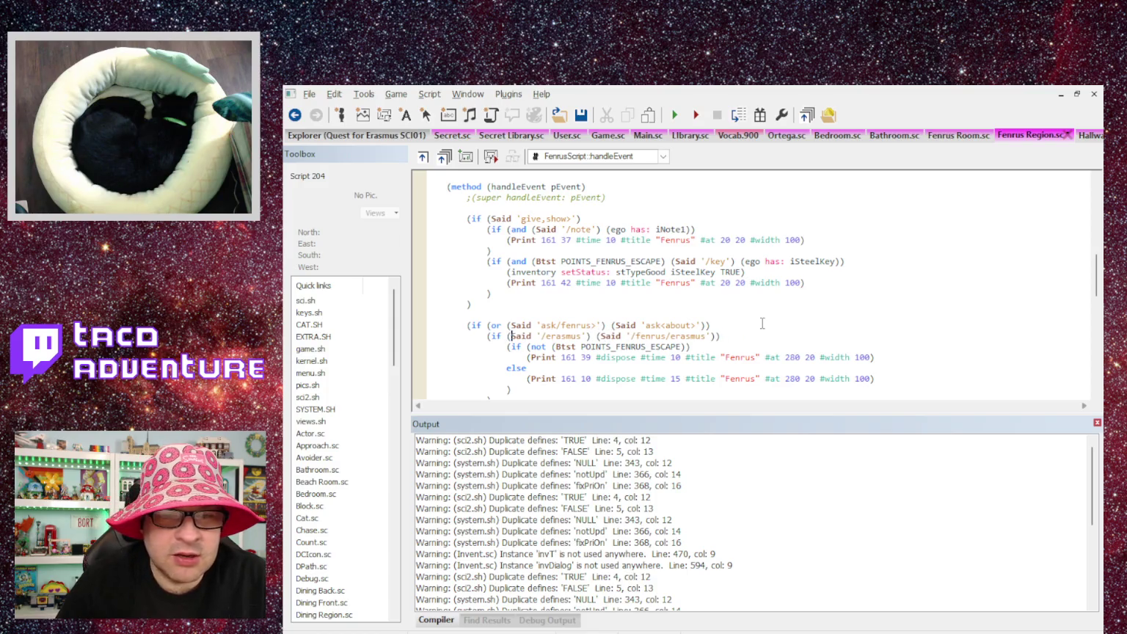
key("shift+End")
key("Delete")
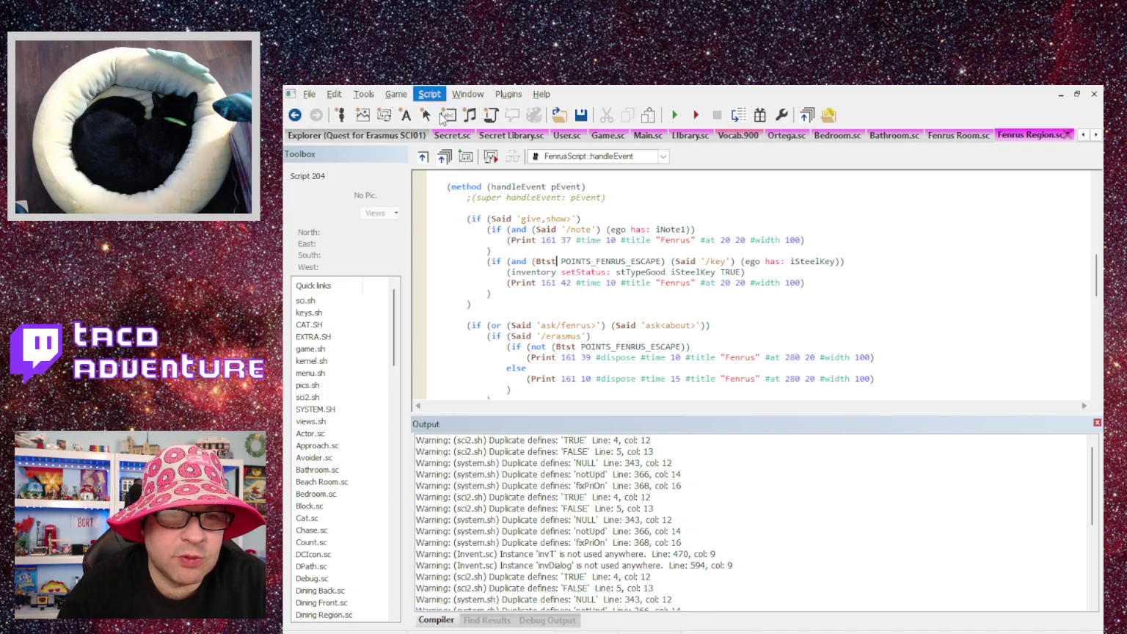
key("ctrl+F7")
key("F5")
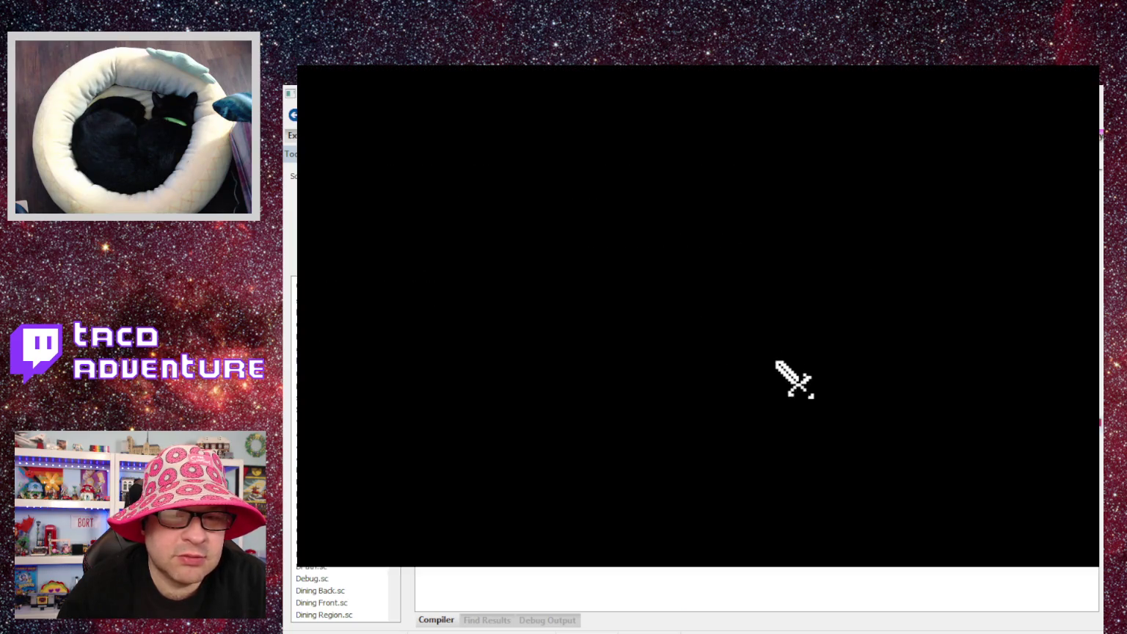
Teleport to room 161 and click through Fenrus's dialogue lines.
type("11")
key("BackSpace")
type("61")
key("Return")
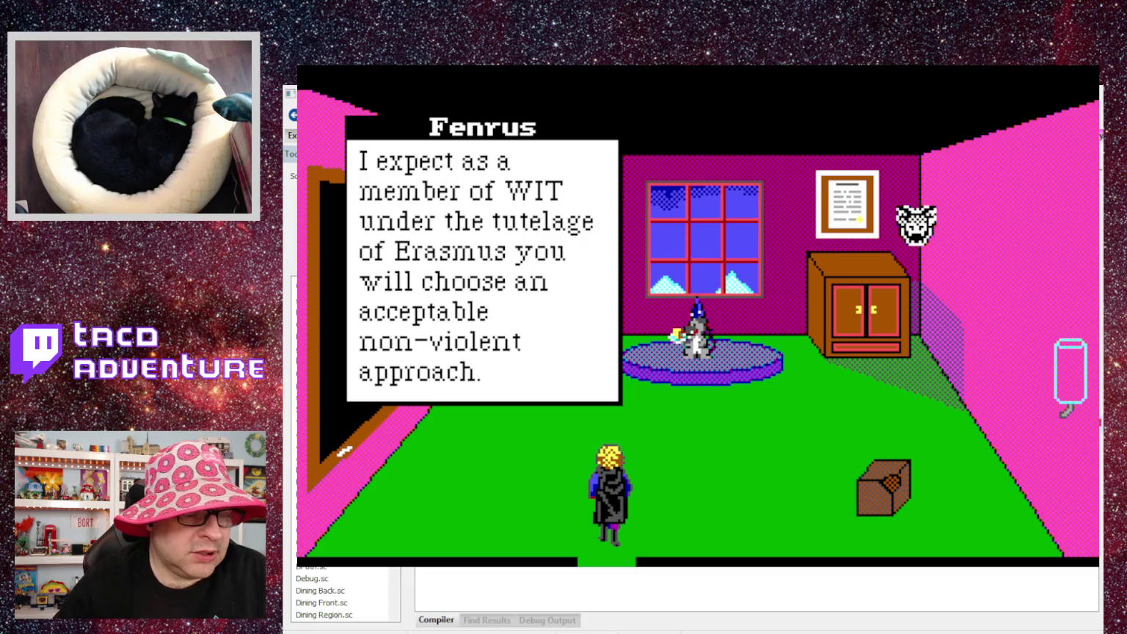
left_click(916, 224)
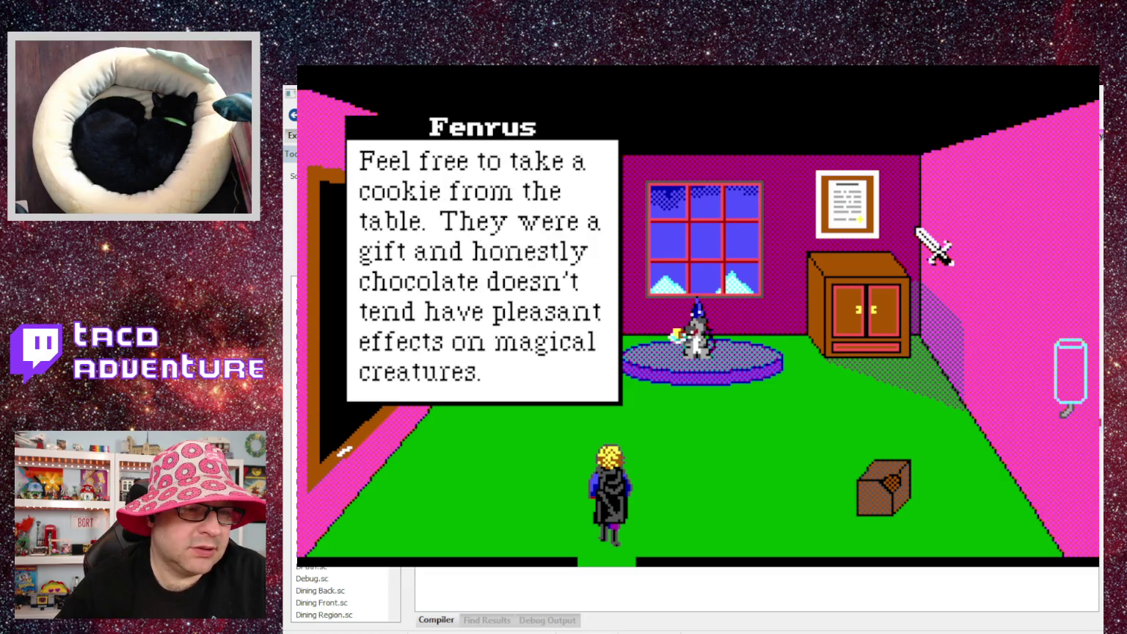
left_click(917, 230)
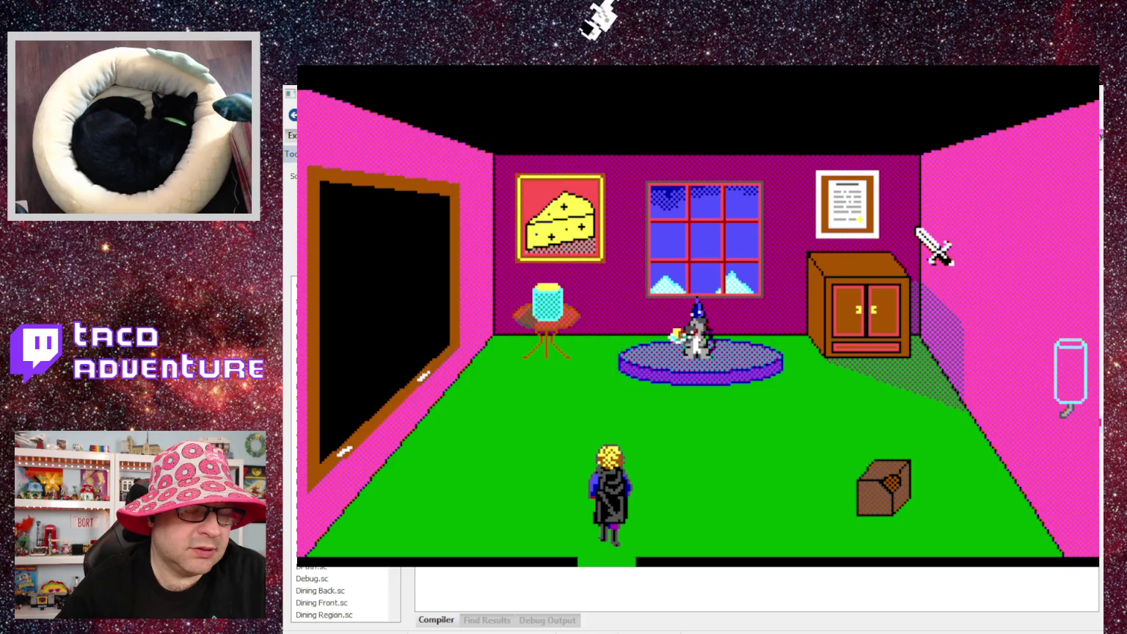
Ask 'ask fenrus about erasmus', dismiss the no-response message, and close the game.
type("ask fenr")
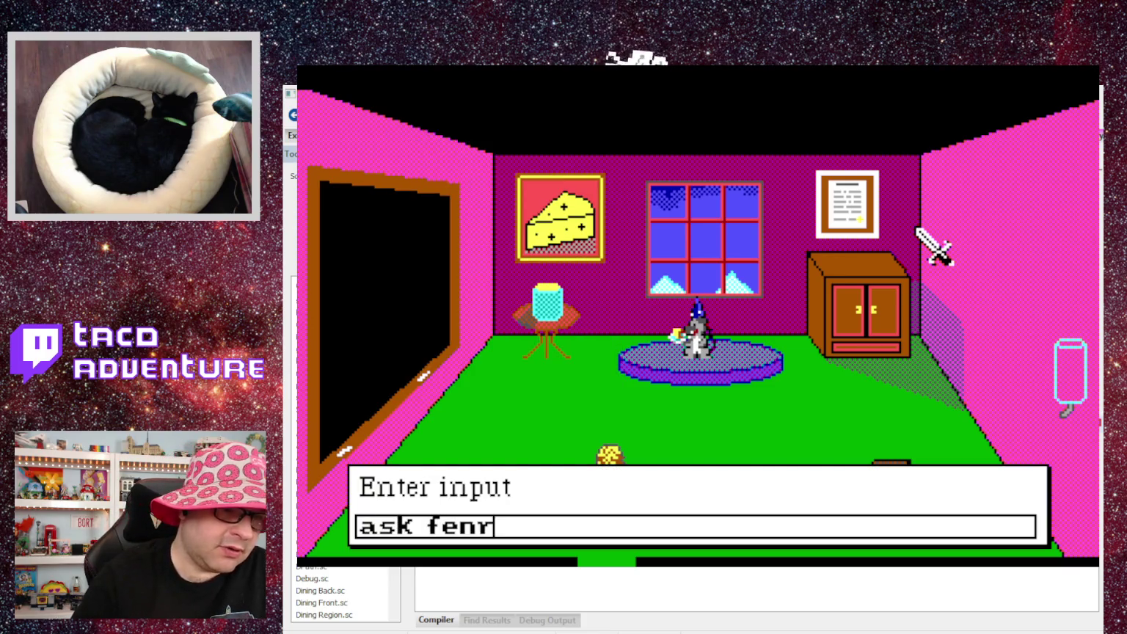
type("us about erasmus")
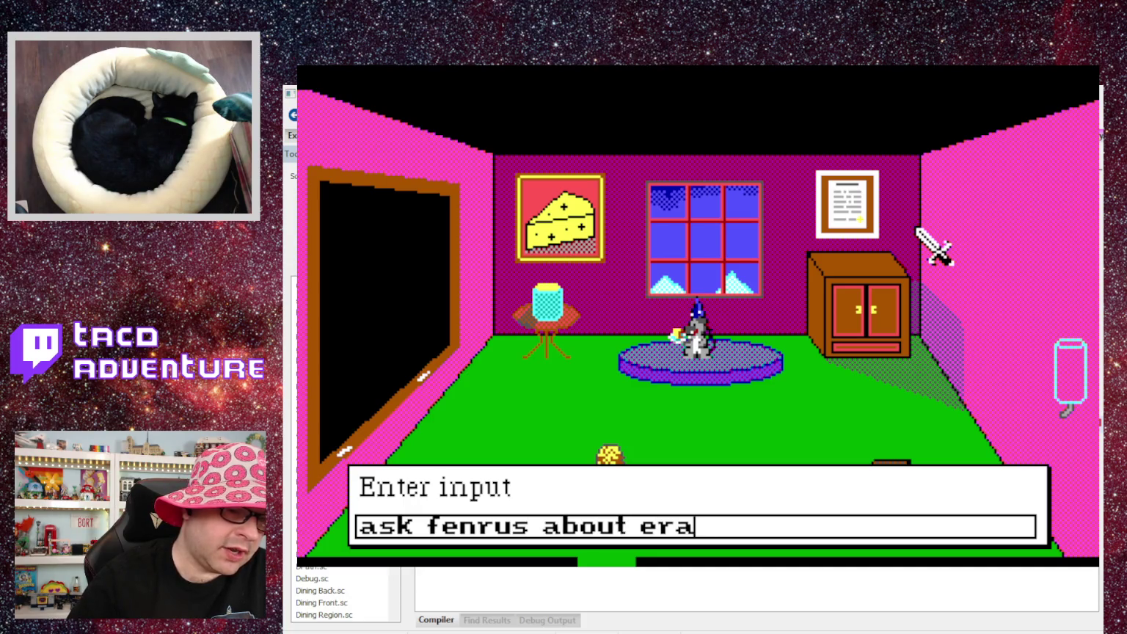
key("Return")
left_click(917, 230)
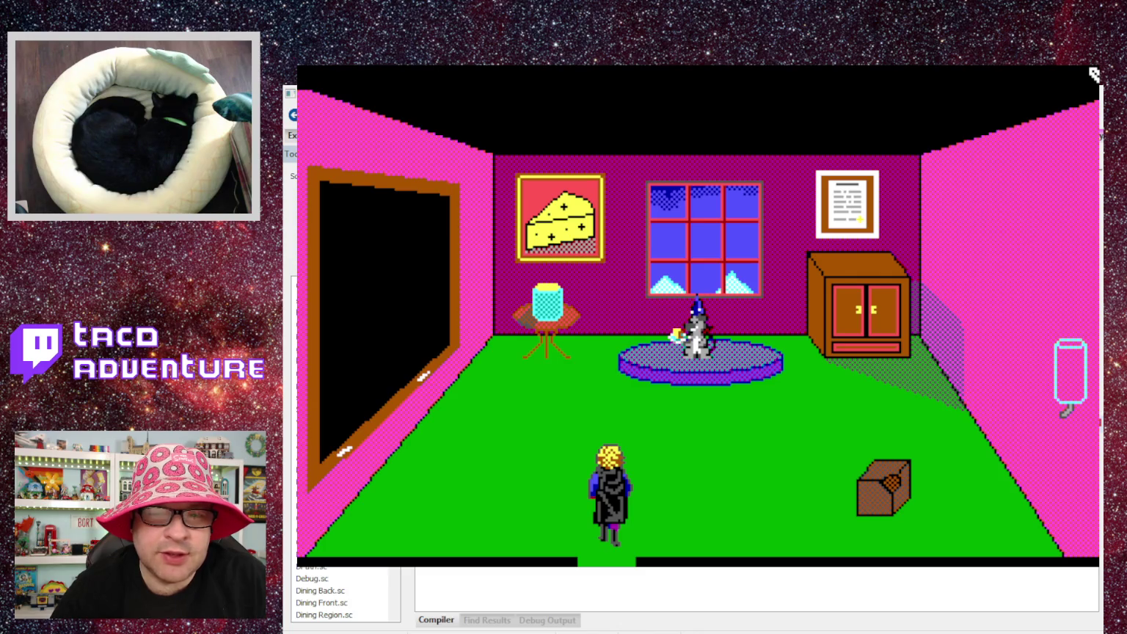
key("alt+F4")
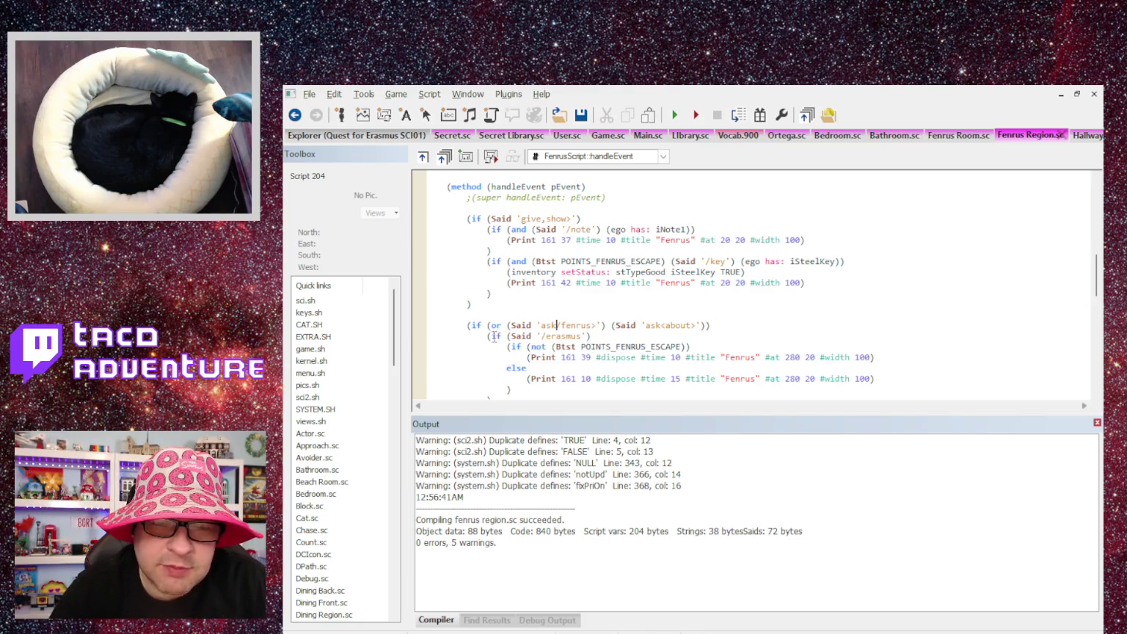
Scroll through the Fenrus Region ask handler to review the compiled code.
scroll(589, 321, "down", 2)
scroll(589, 321, "up", 2)
scroll(589, 321, "down", 3)
scroll(589, 321, "up", 1)
scroll(589, 321, "up", 1)
scroll(589, 322, "down", 2)
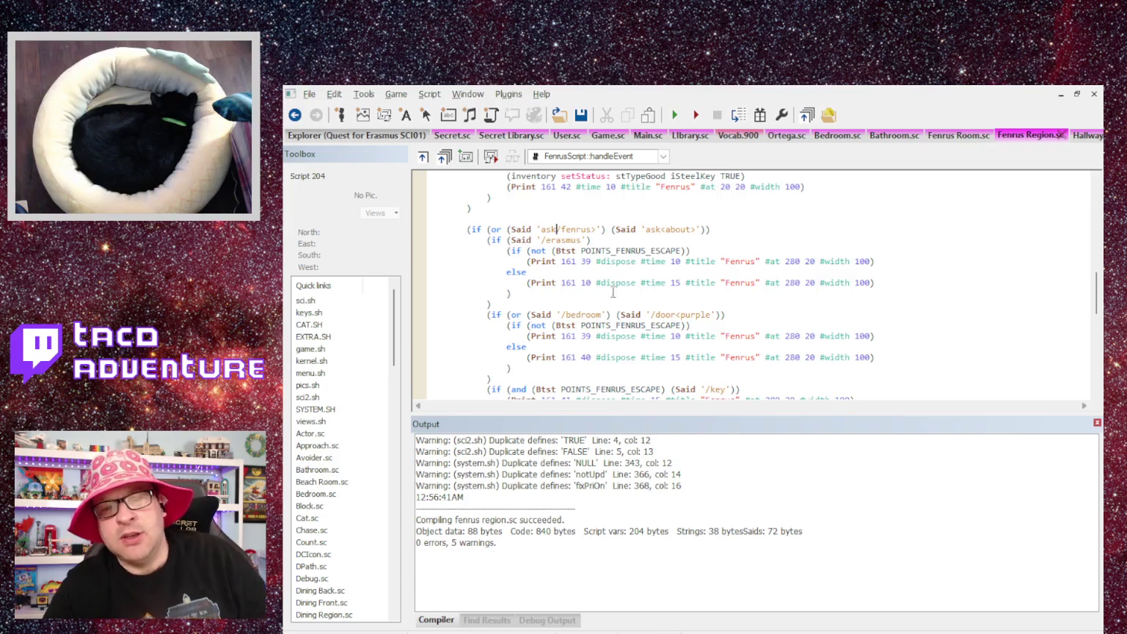
scroll(623, 265, "up", 2)
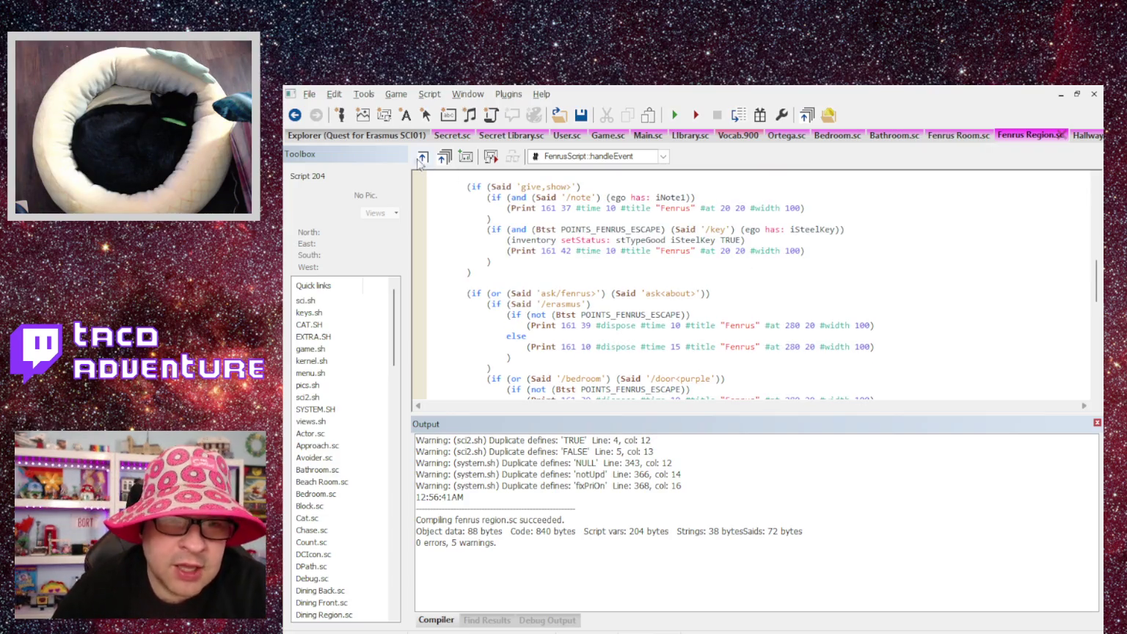
Switch to Secret Library.sc (script 113) and scroll the tab strip toward Hallway.sc.
left_click(508, 136)
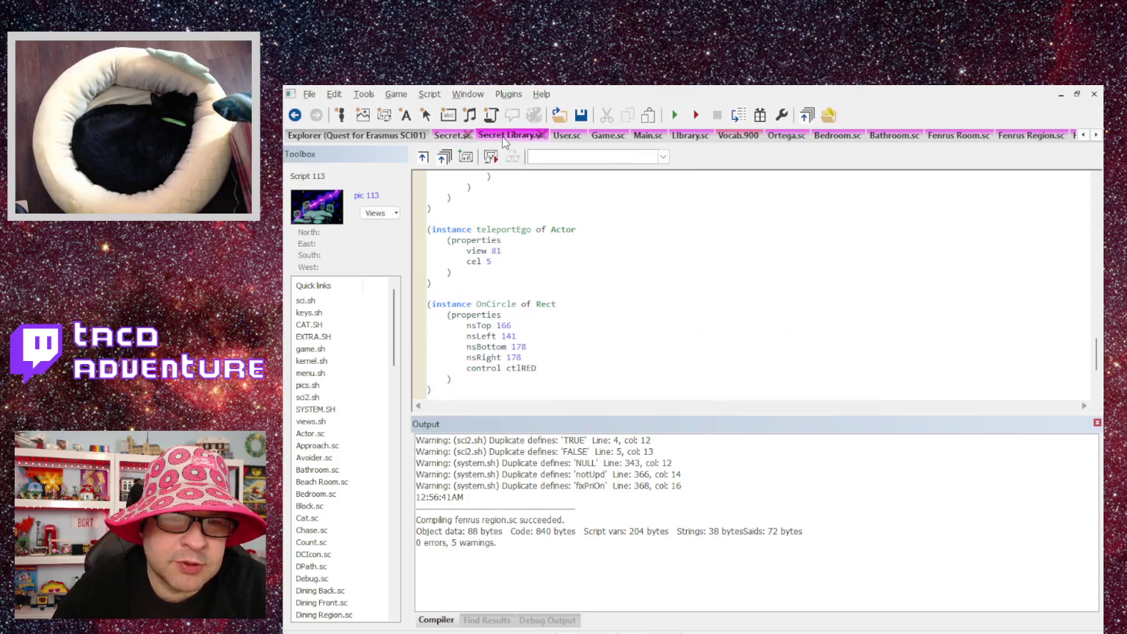
scroll(550, 195, "down", 2)
mouse_move(1097, 378)
left_mouse_down()
mouse_move(1079, 191)
mouse_move(1075, 378)
mouse_move(1084, 202)
mouse_move(1077, 347)
mouse_move(1087, 232)
mouse_move(1078, 204)
mouse_move(1067, 269)
mouse_move(1067, 191)
left_mouse_up()
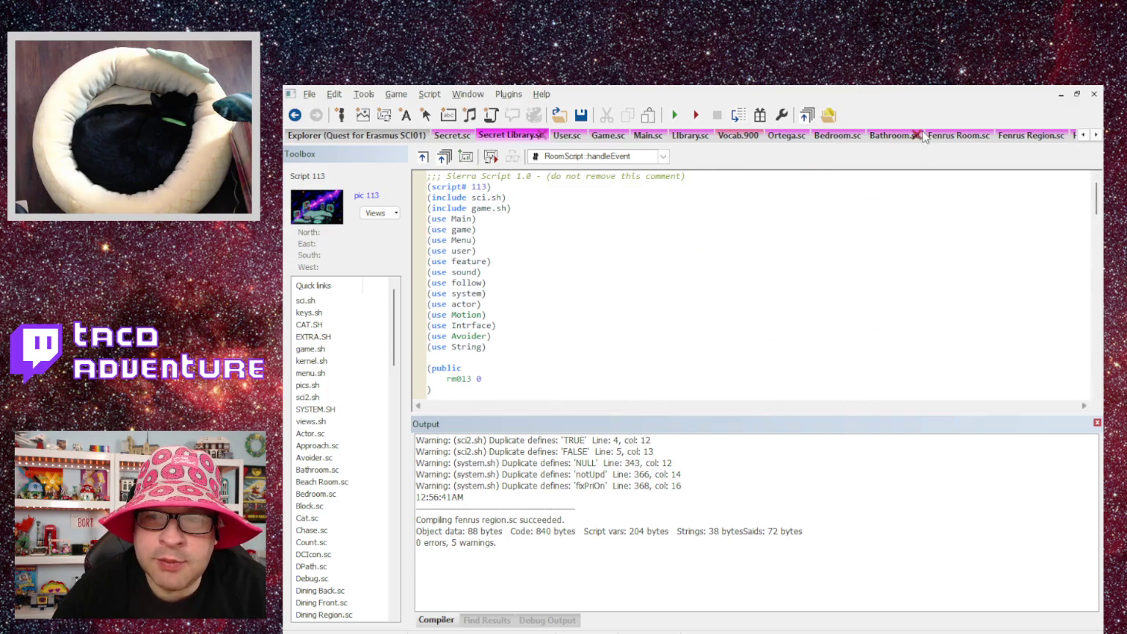
left_click(1096, 135)
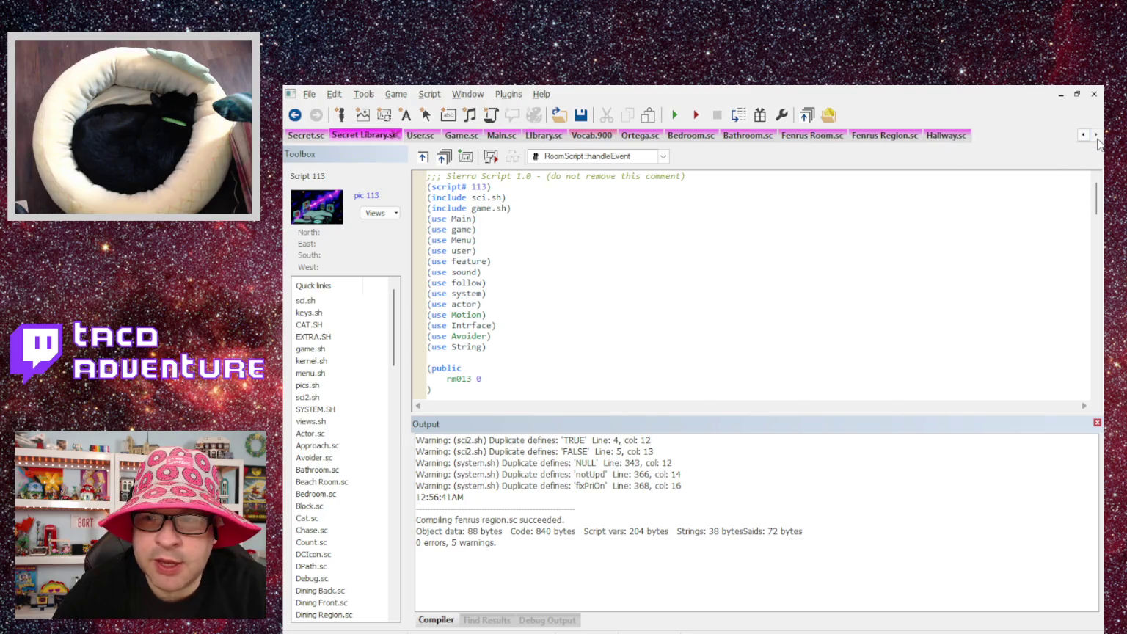